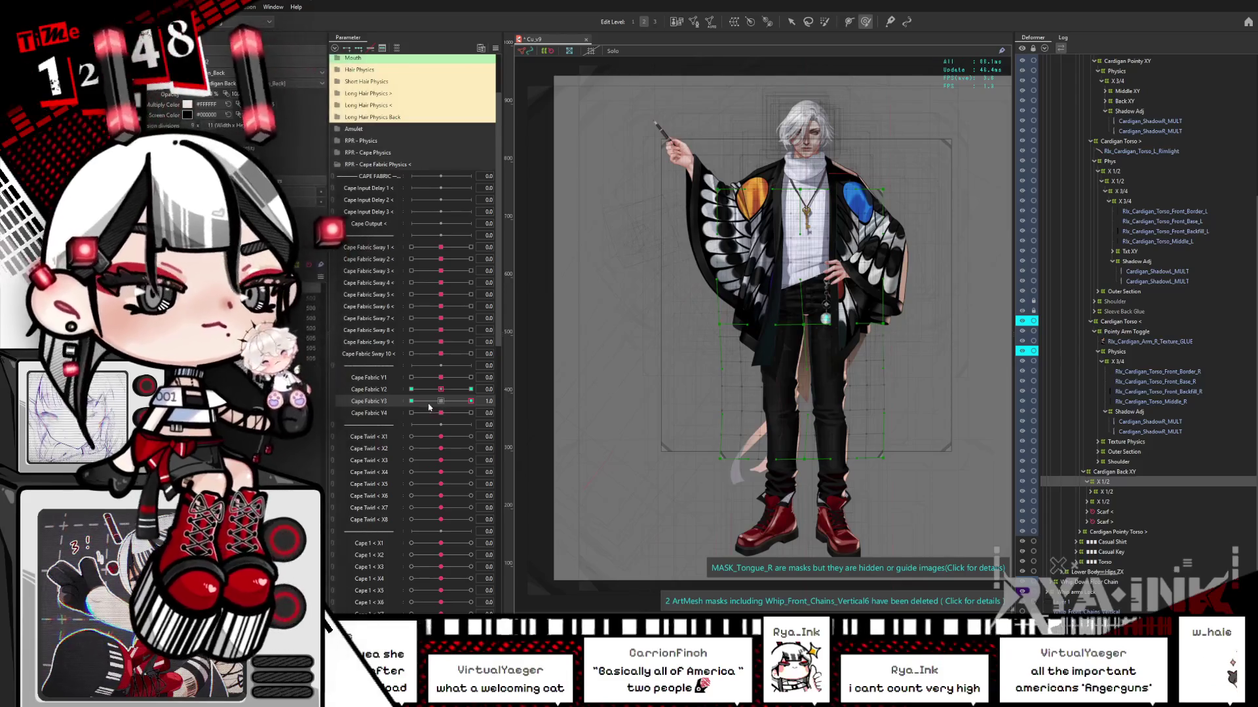
- Preview the cape at Cape Fabric Y3 -1.0, reset Y3, then test Y4 at -1.0 and 0.3
drag(431, 407, 422, 408)
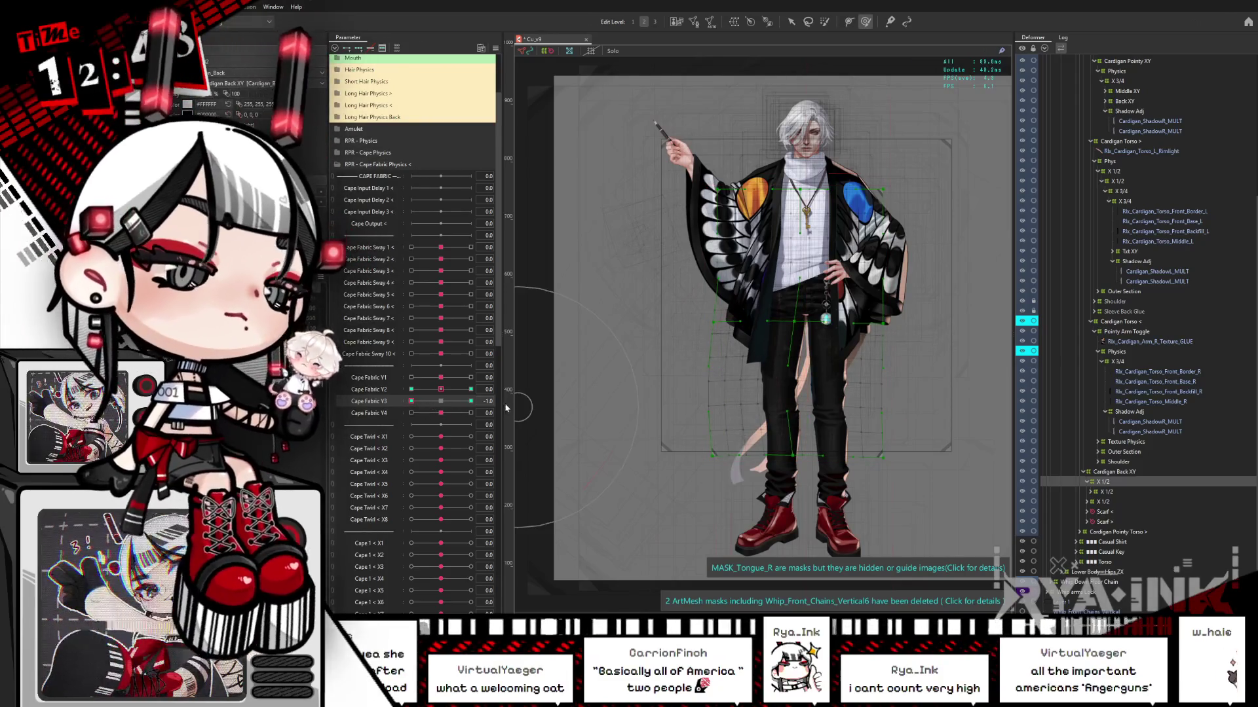
click(456, 400)
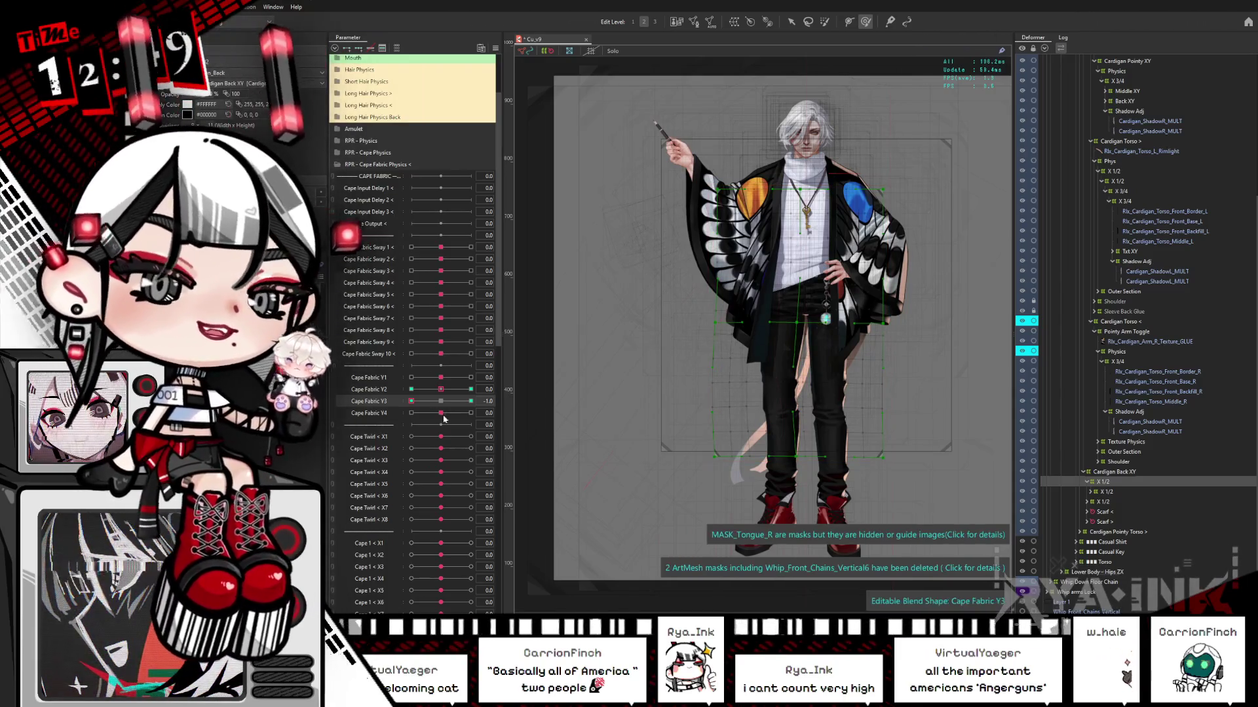
click(424, 401)
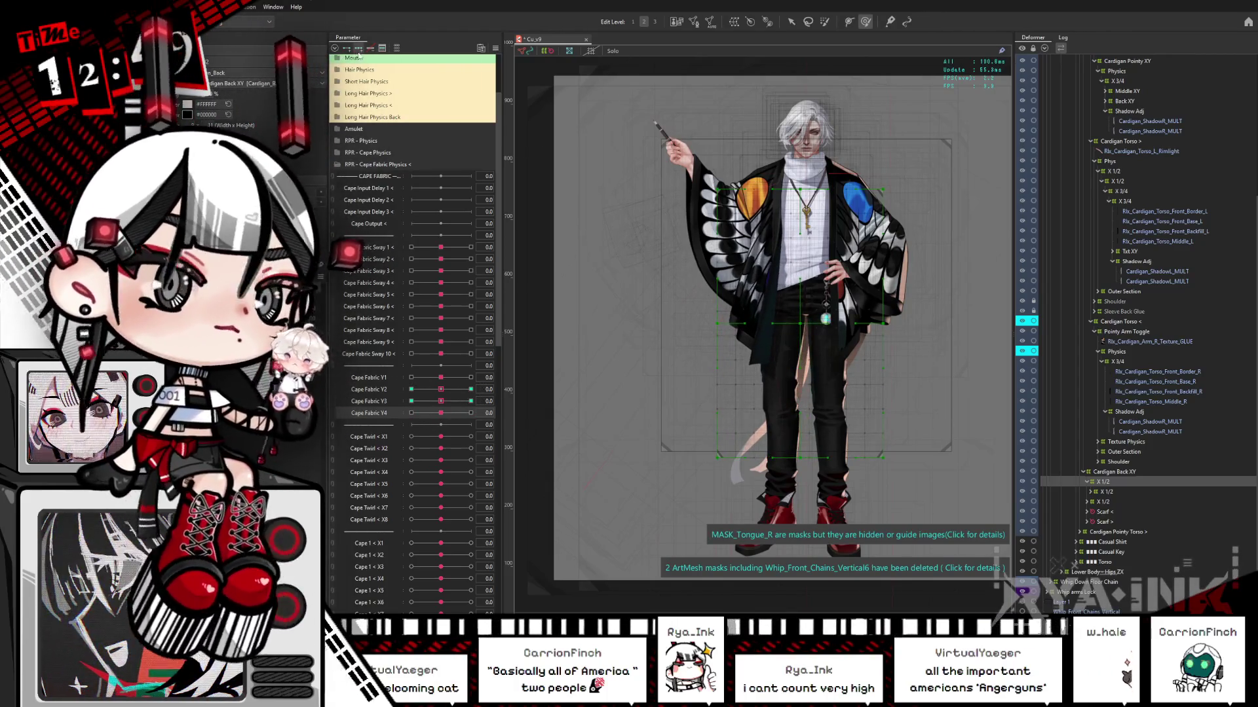
drag(436, 418, 411, 413)
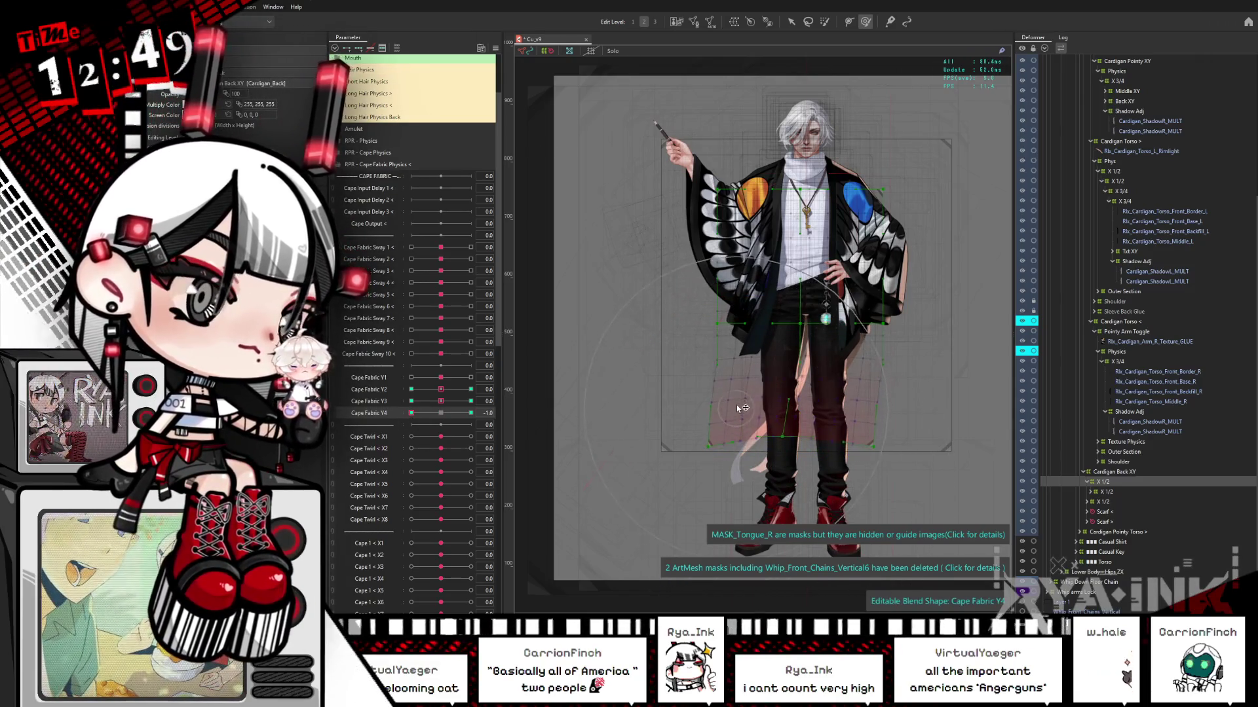
drag(411, 413, 443, 416)
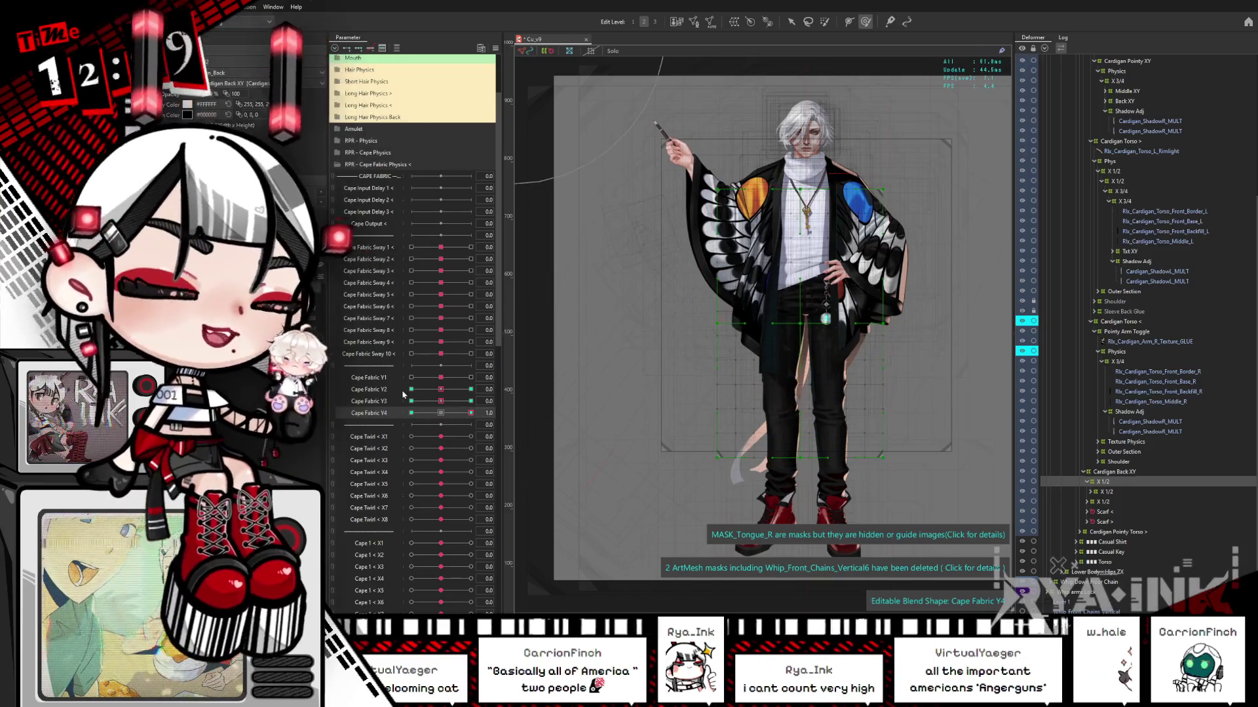
- Inspect the X 1/2 deformers and collapse the X 1/2 branch under Cardigan Back XY
click(765, 420)
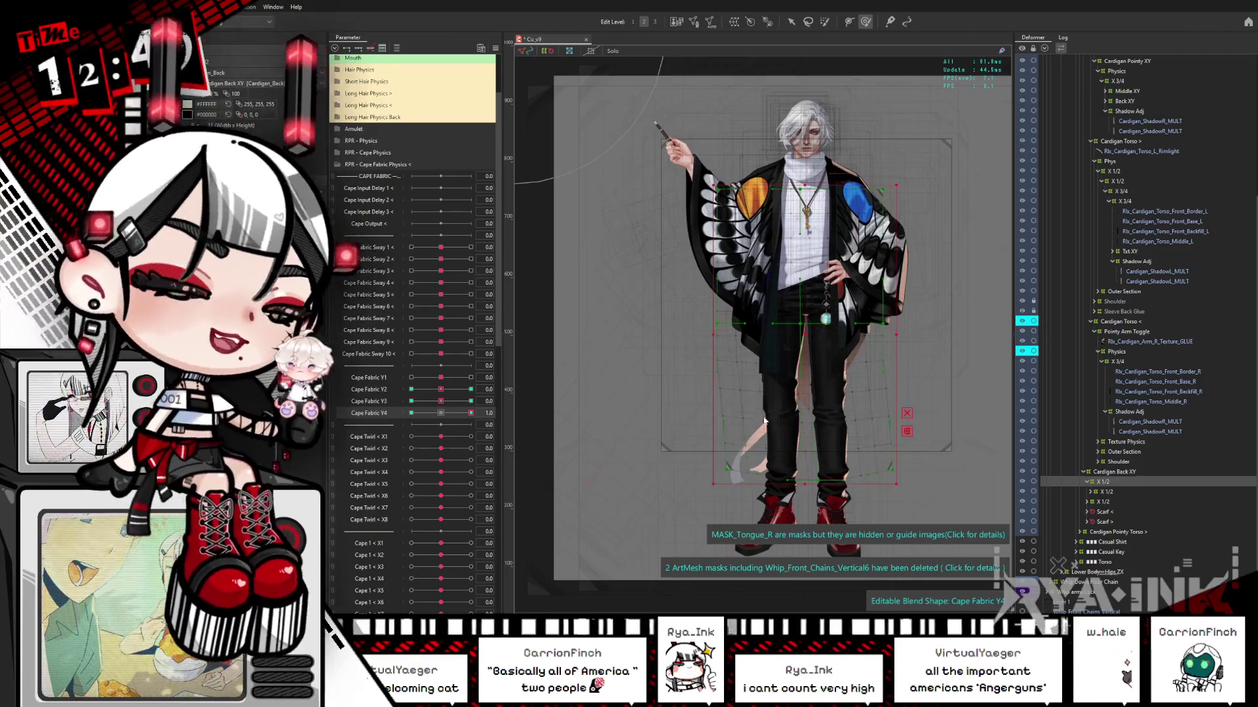
click(1091, 462)
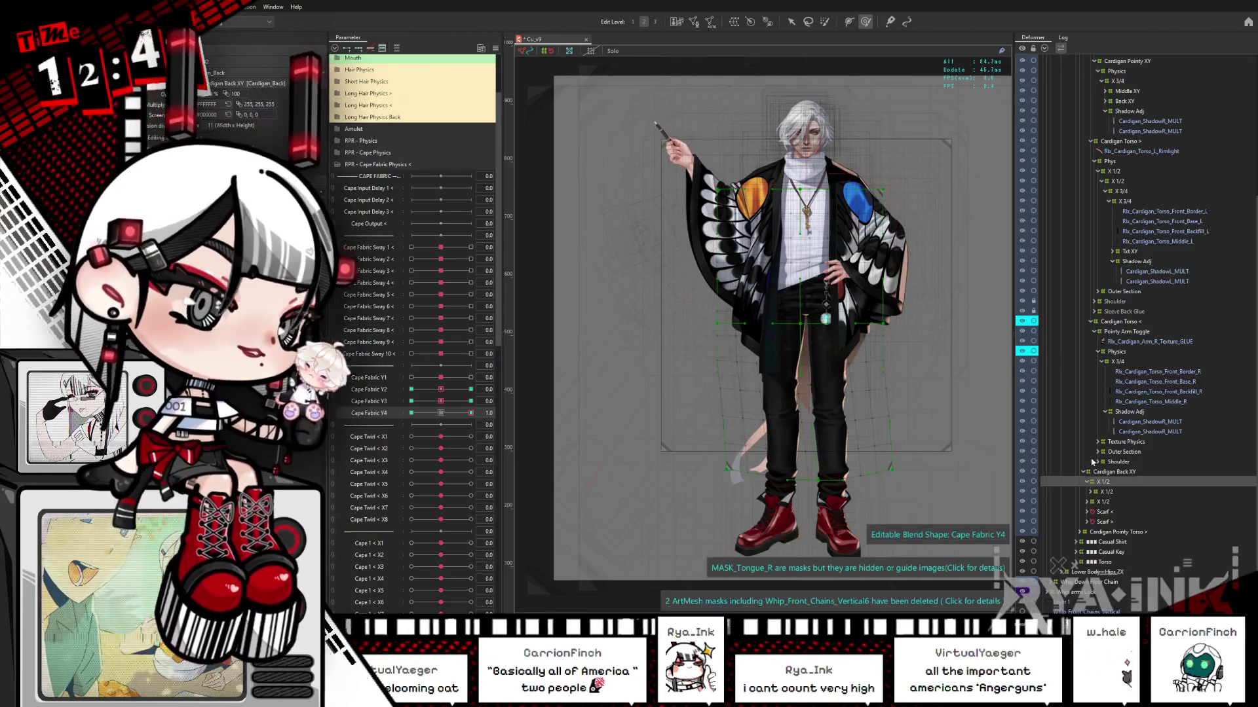
click(1112, 492)
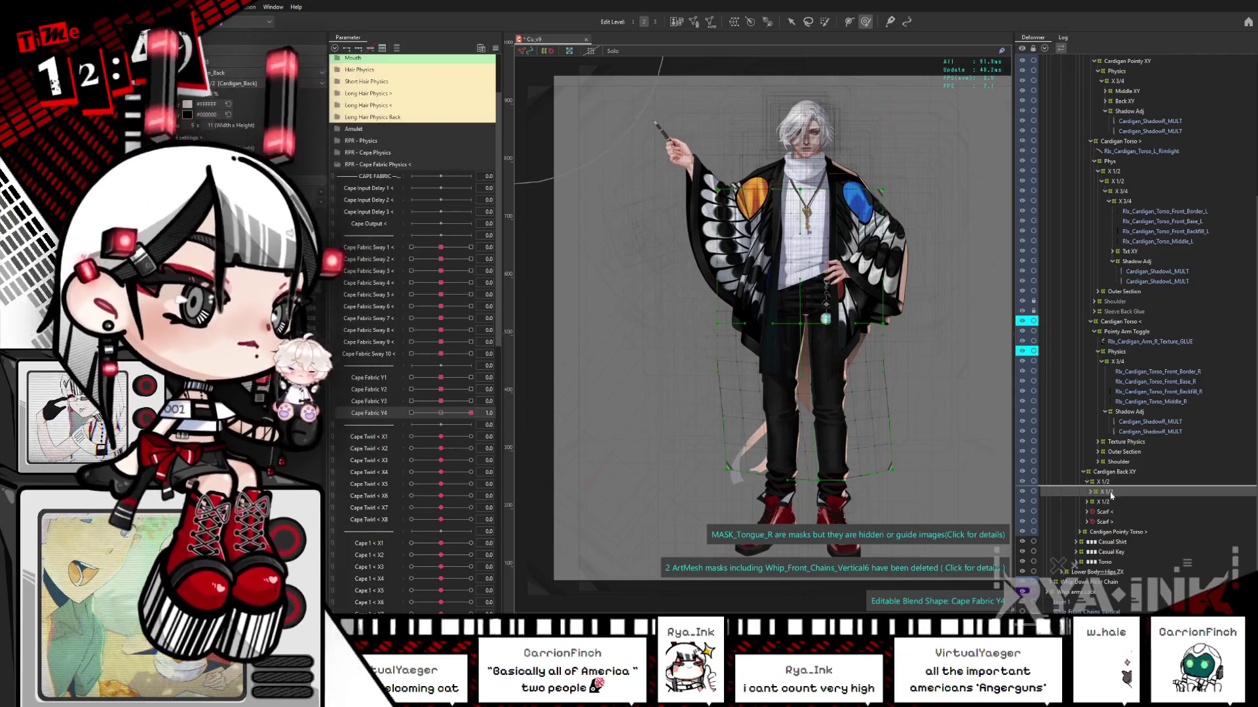
click(1107, 483)
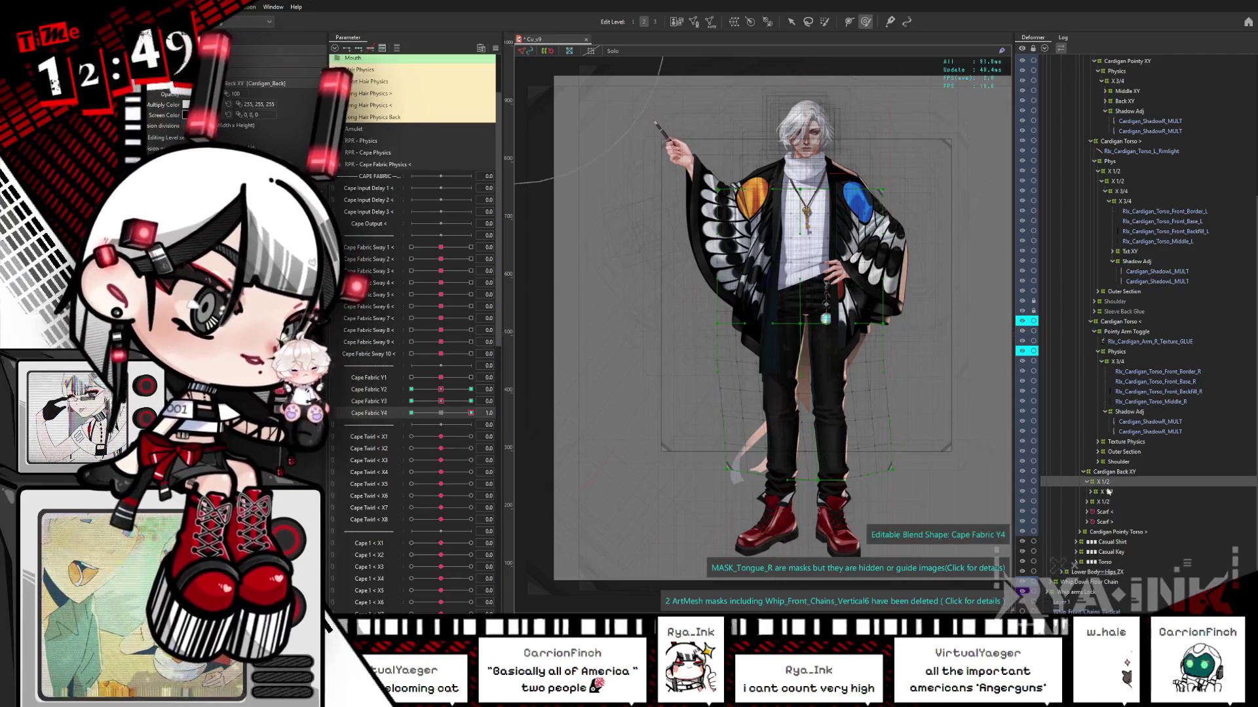
click(1087, 483)
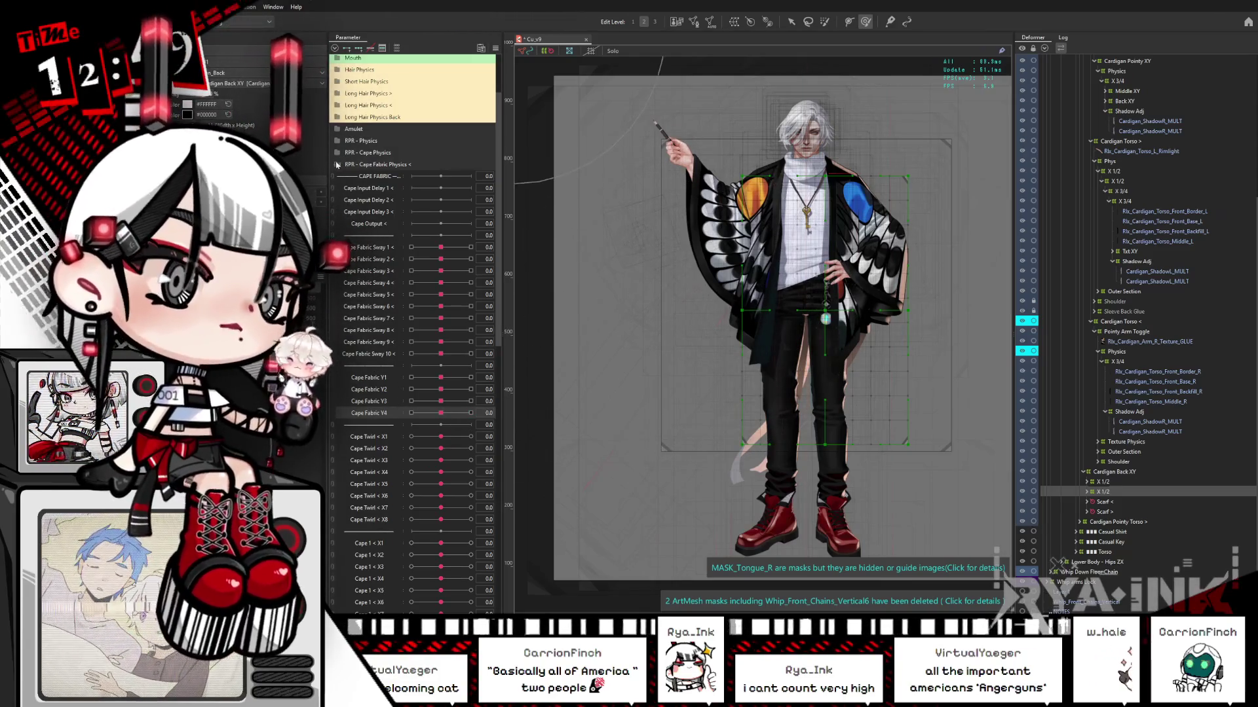
- Re-expand the Cape Fabric Physics group and lift the cape's lower mesh at Cape Fabric Y2 -1.0
click(338, 164)
click(336, 262)
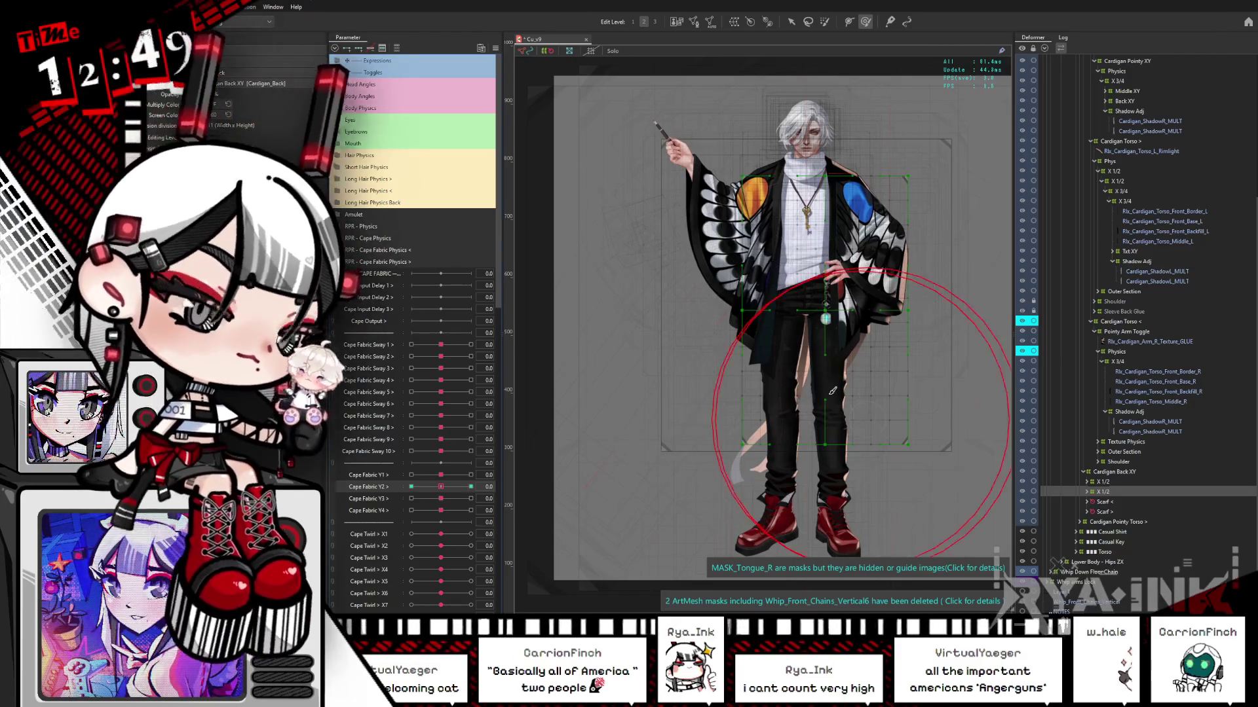
scroll(829, 391, up, 5)
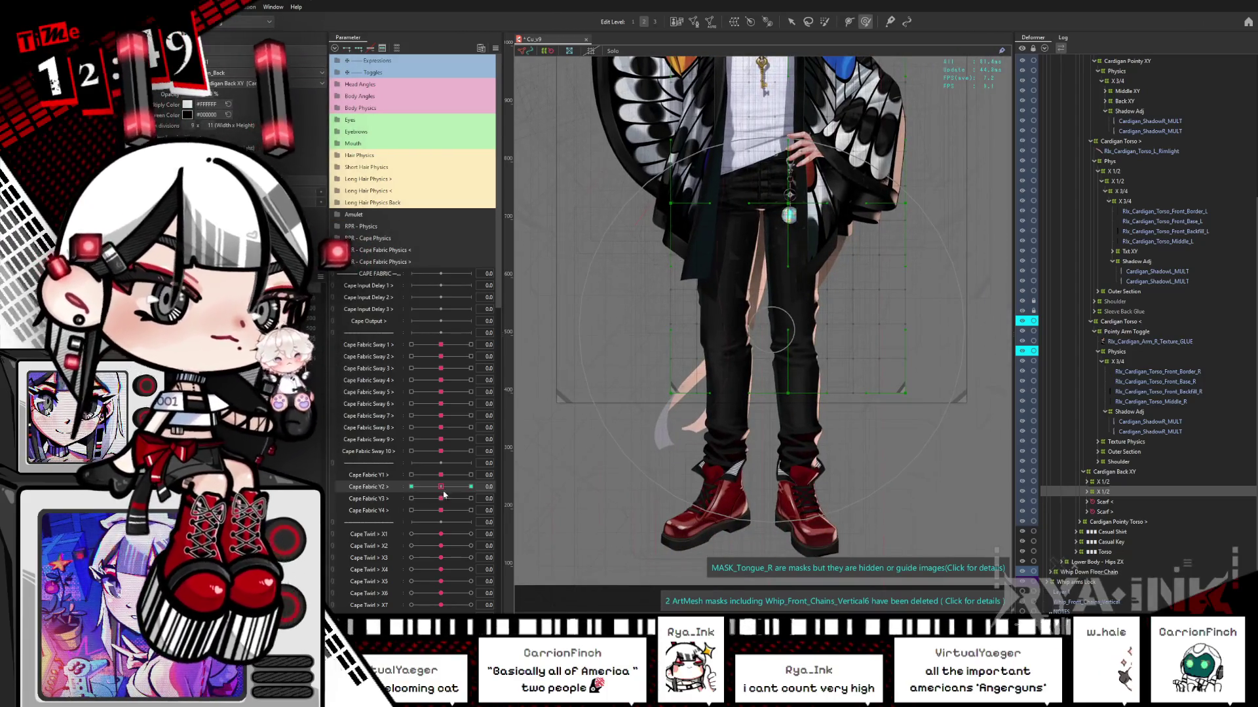
drag(429, 493, 356, 492)
drag(838, 343, 836, 297)
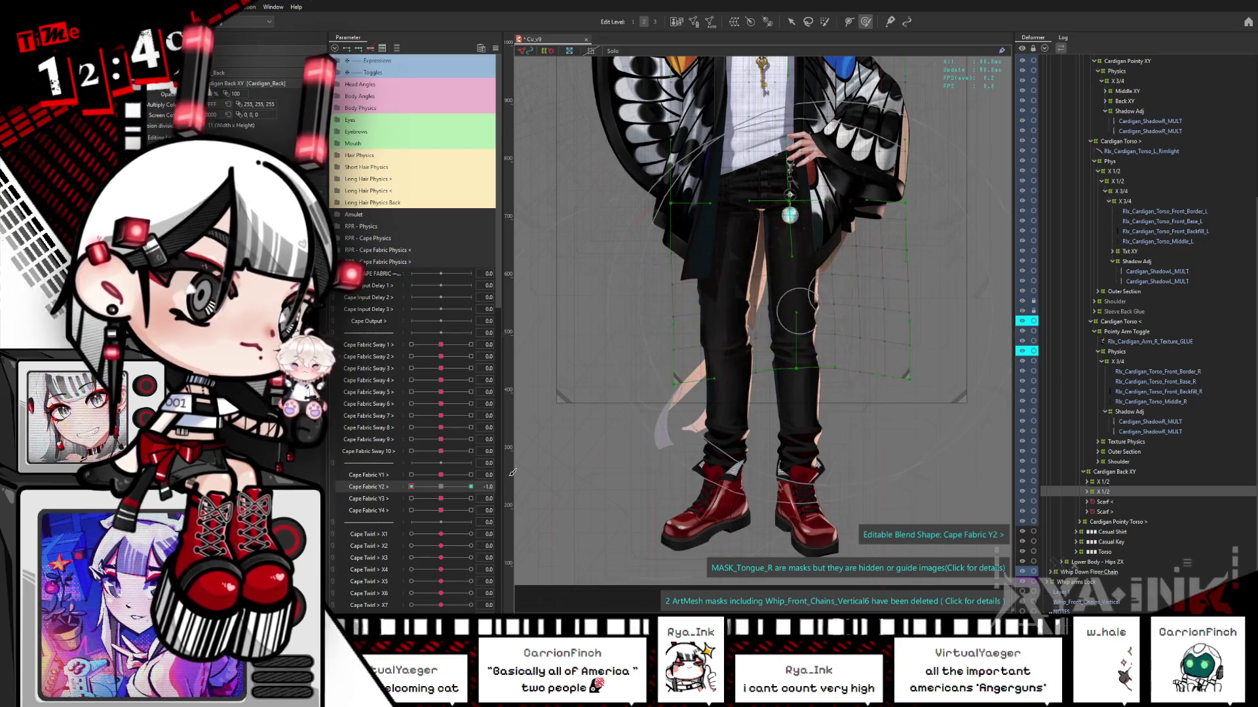
click(844, 376)
click(655, 367)
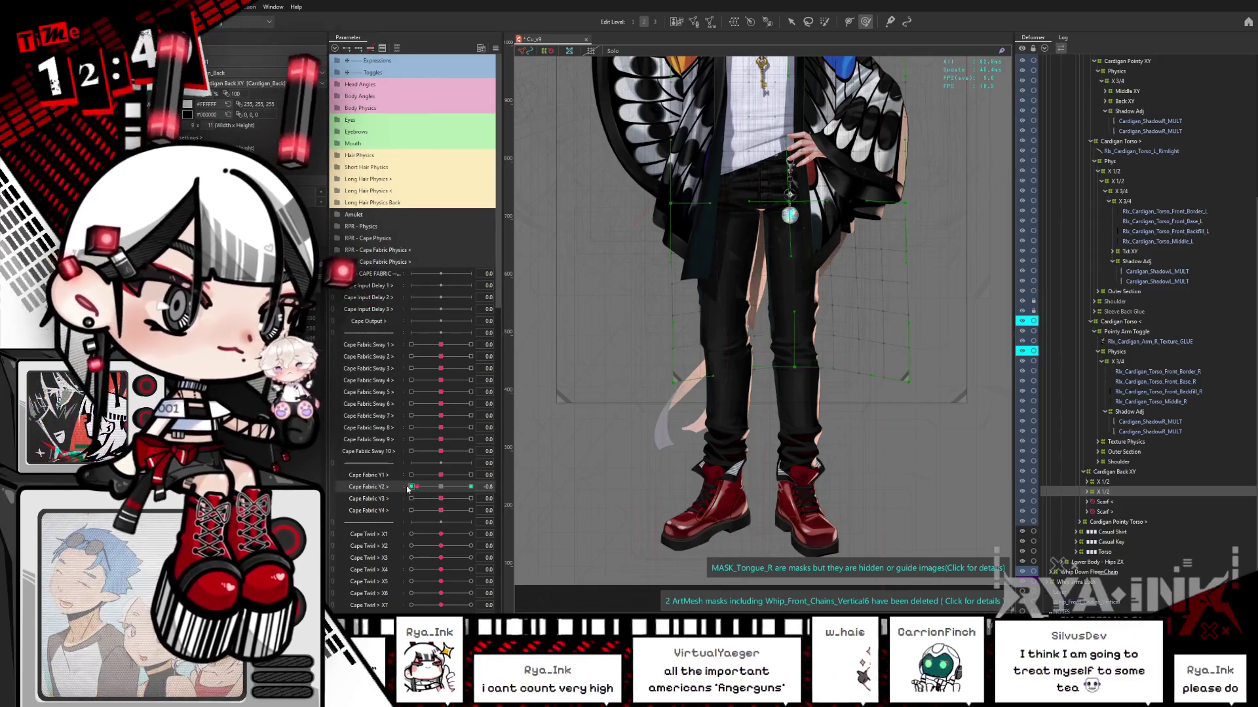
- Stretch the cape downward at Cape Fabric Y2 +1, preview at 0.3, reset Y2, and pose Y3 at -1.0
click(471, 487)
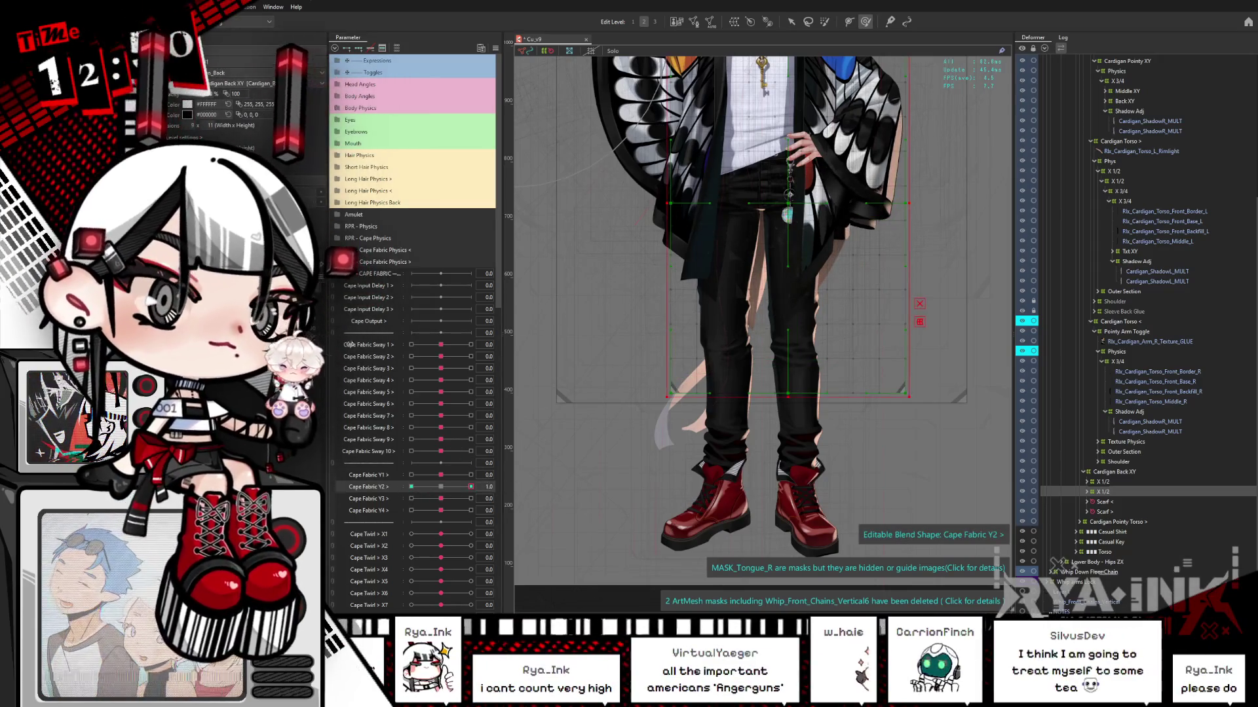
drag(760, 367, 681, 378)
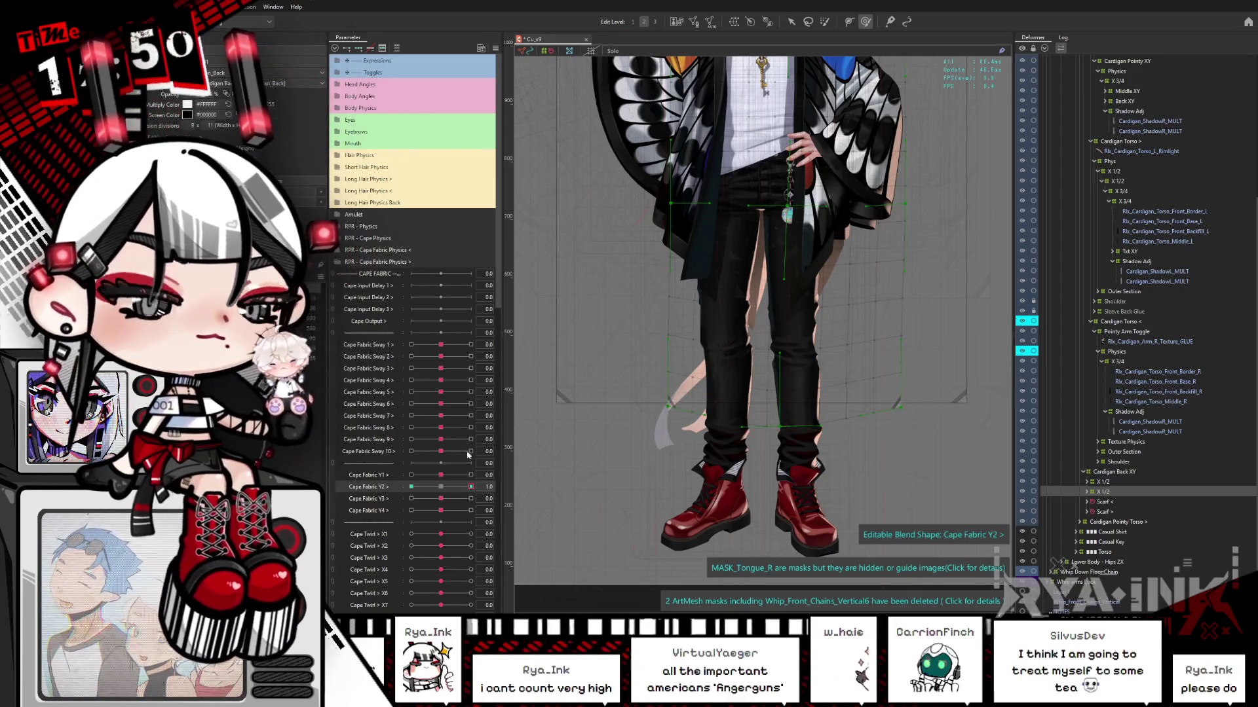
drag(442, 490, 500, 483)
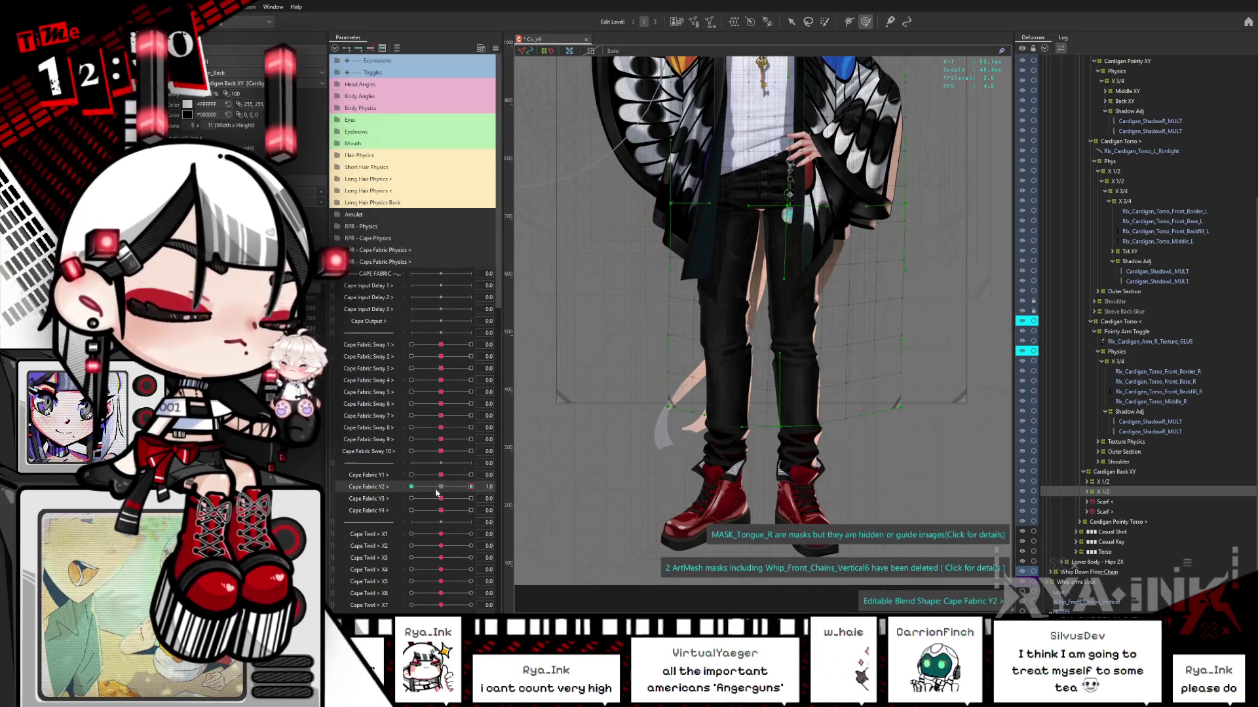
click(380, 49)
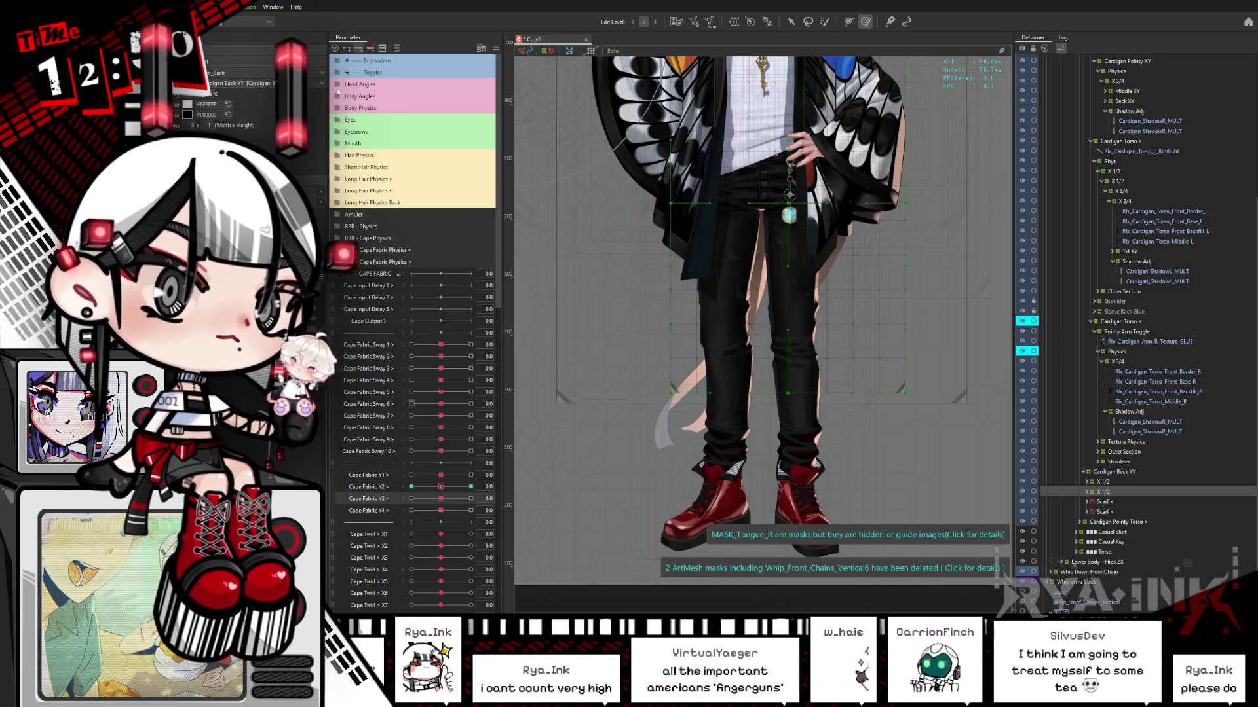
drag(437, 501, 410, 499)
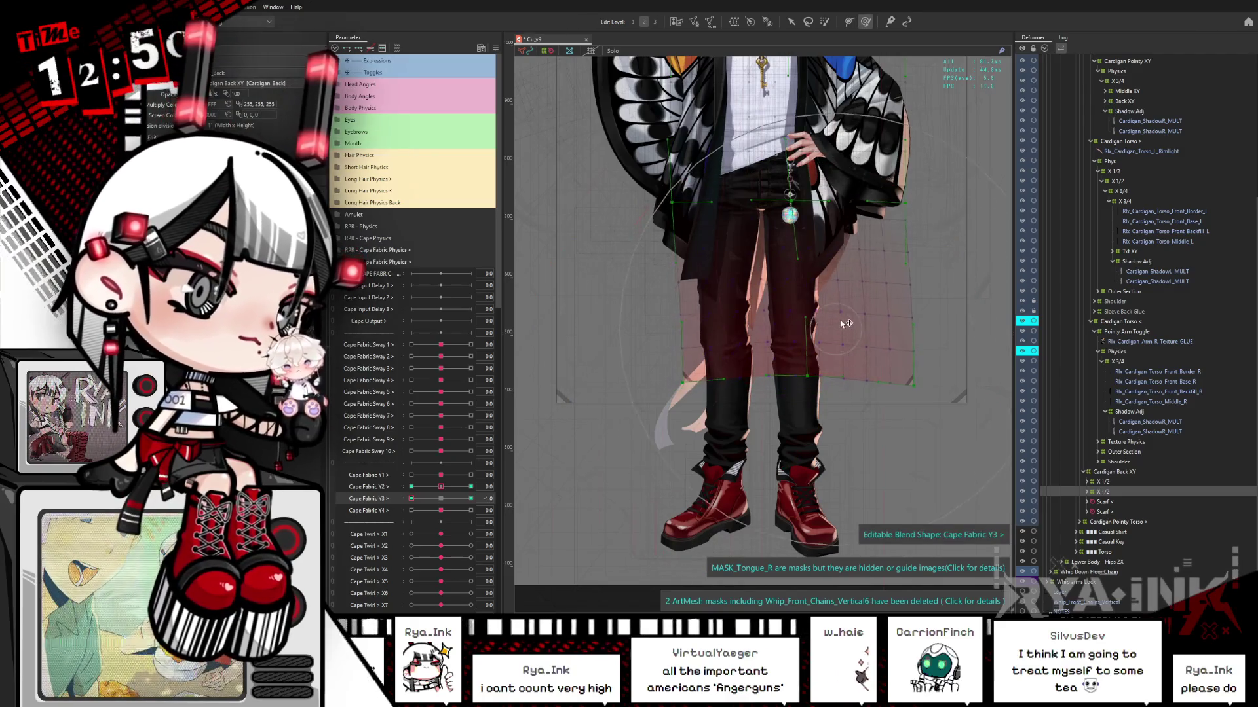
- Inspect the cape mesh and deformer with Cape Fabric Y3 at 0.2, its 1.0 key and neutral
mouse_move(412, 499)
mouse_down()
mouse_move(444, 501)
mouse_move(411, 499)
mouse_up()
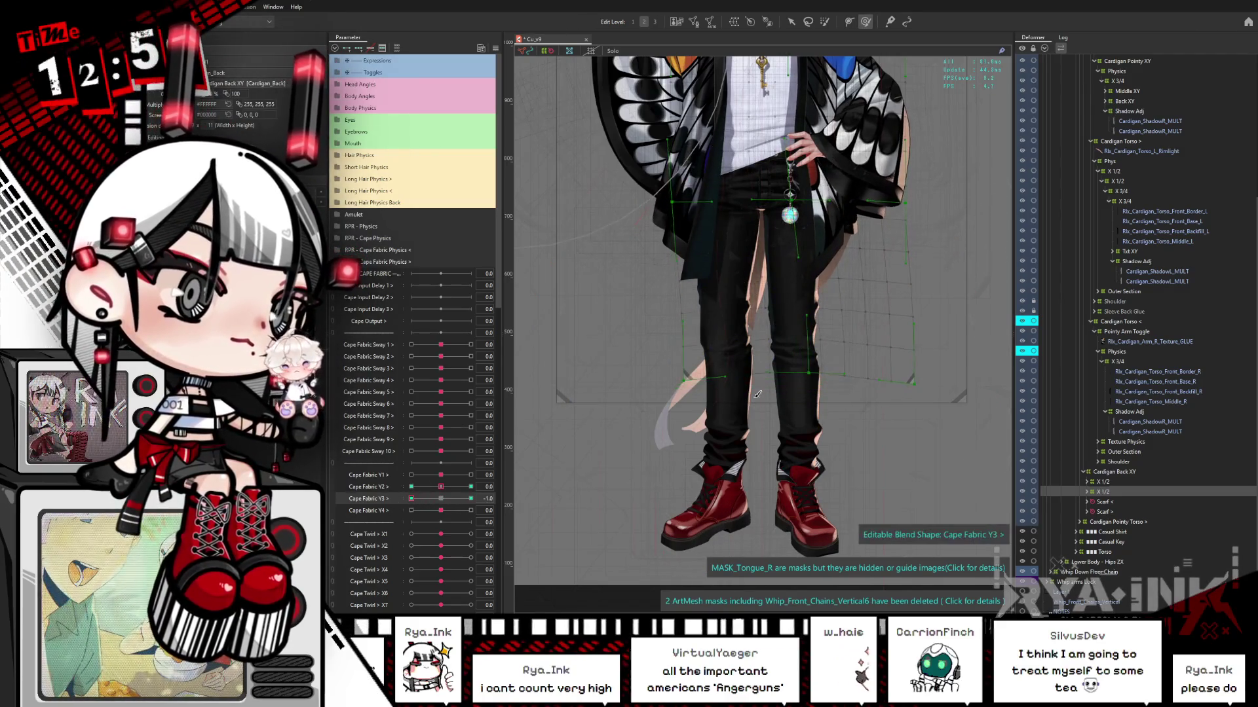
click(812, 371)
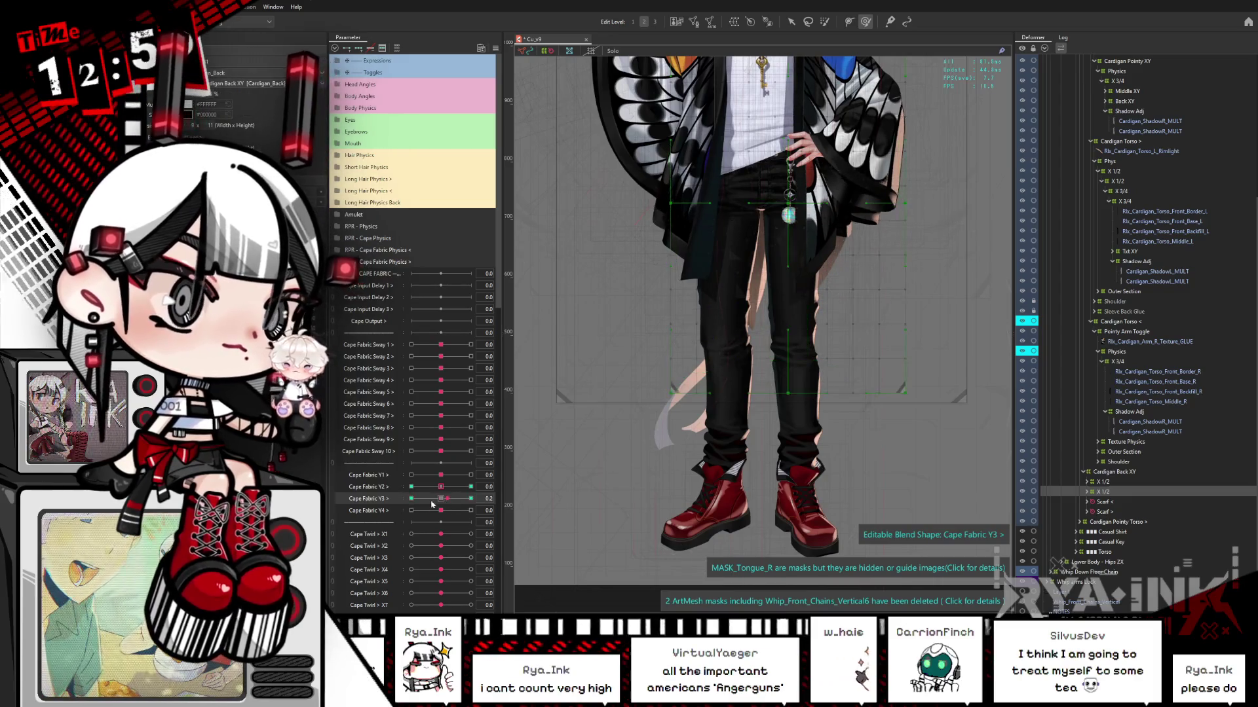
click(859, 240)
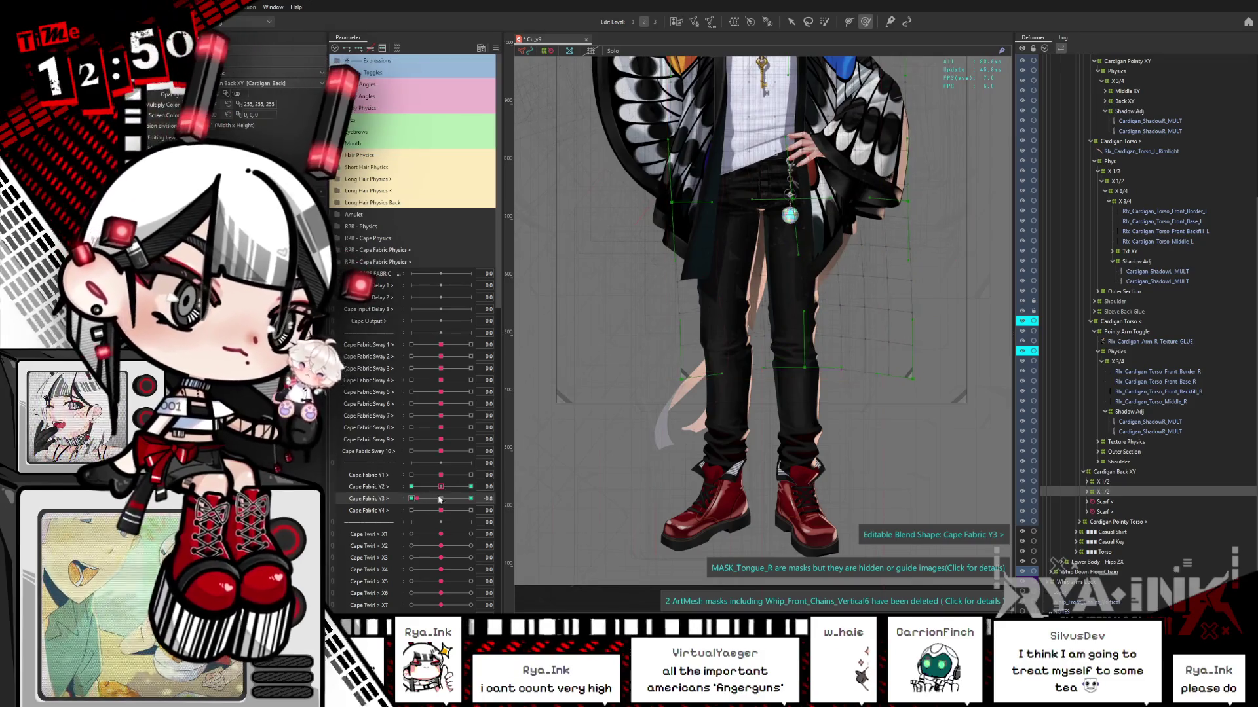
click(470, 499)
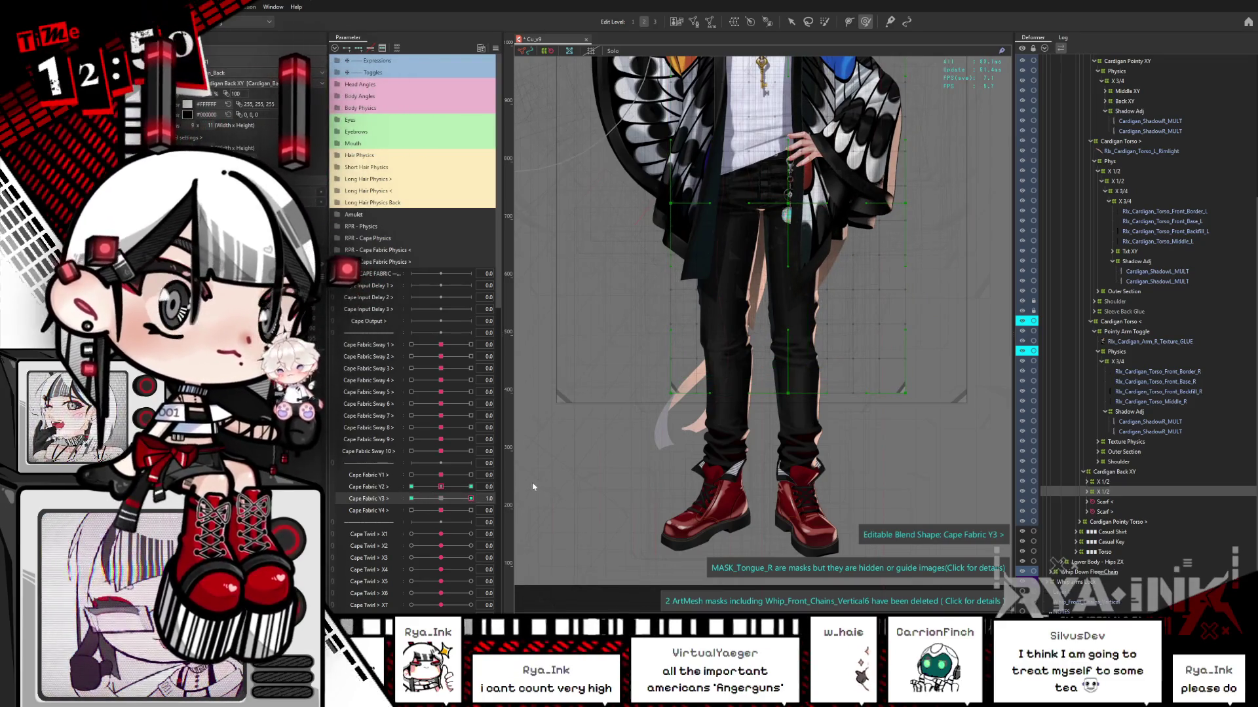
click(652, 397)
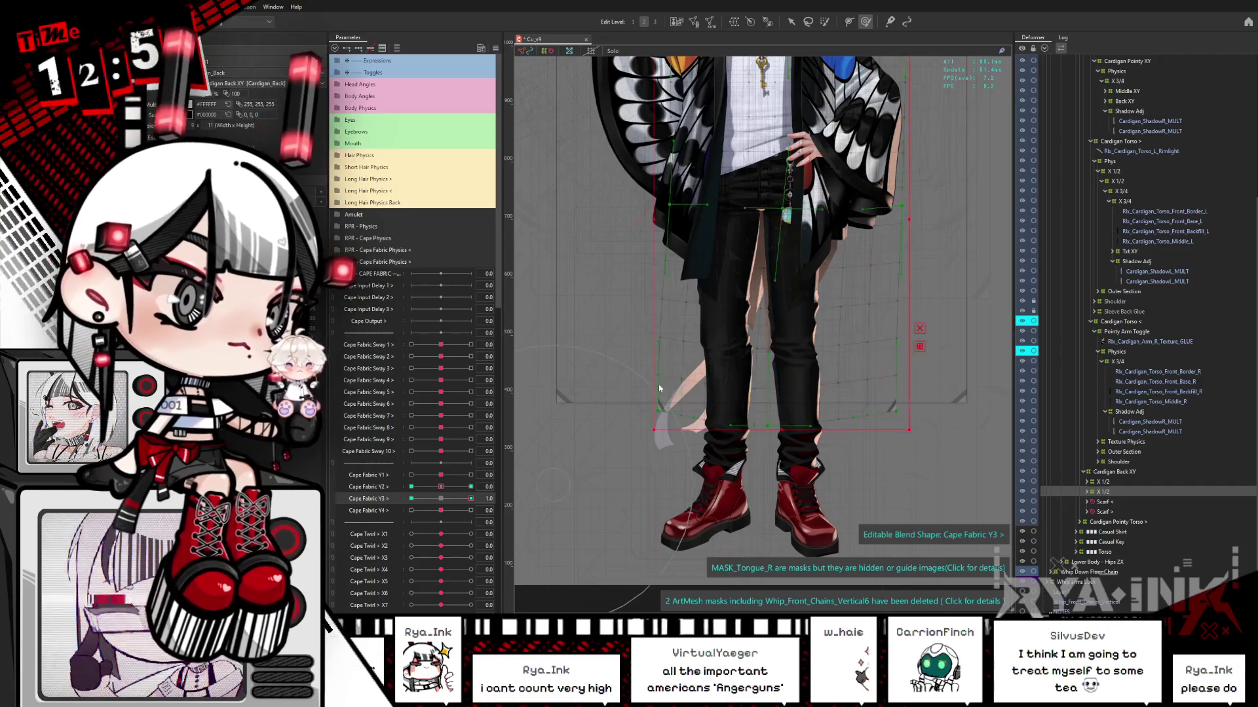
click(445, 500)
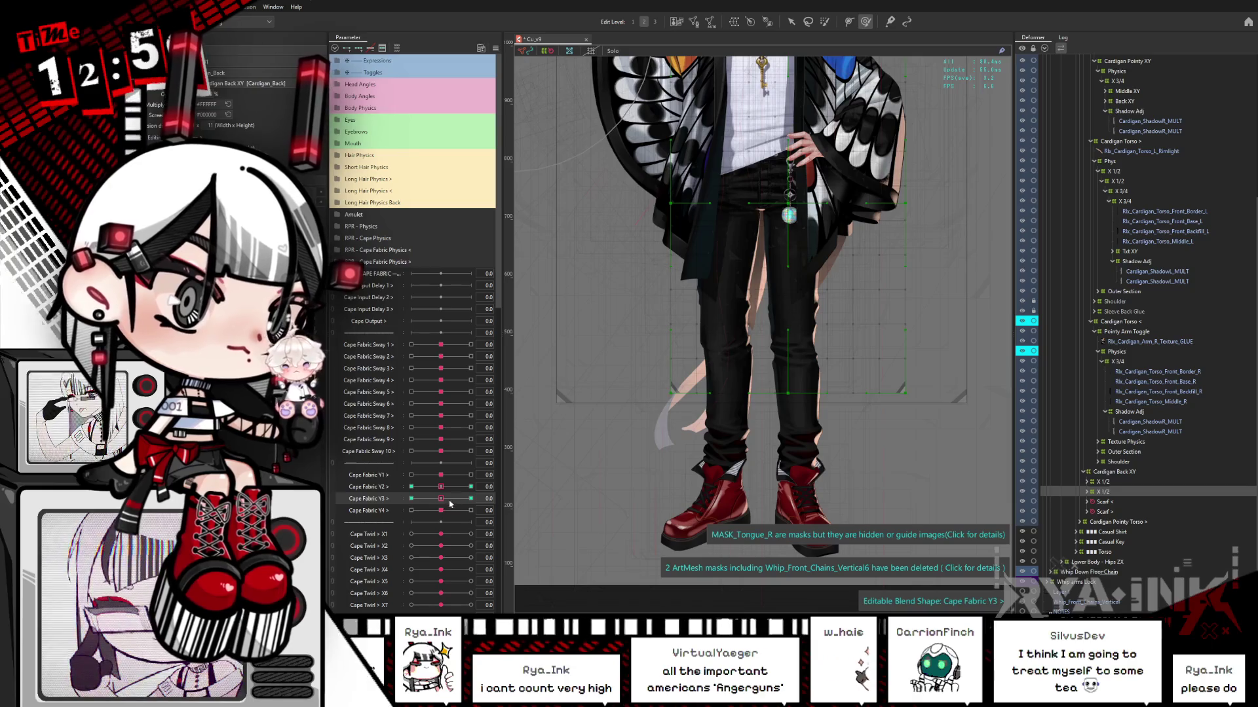
click(471, 498)
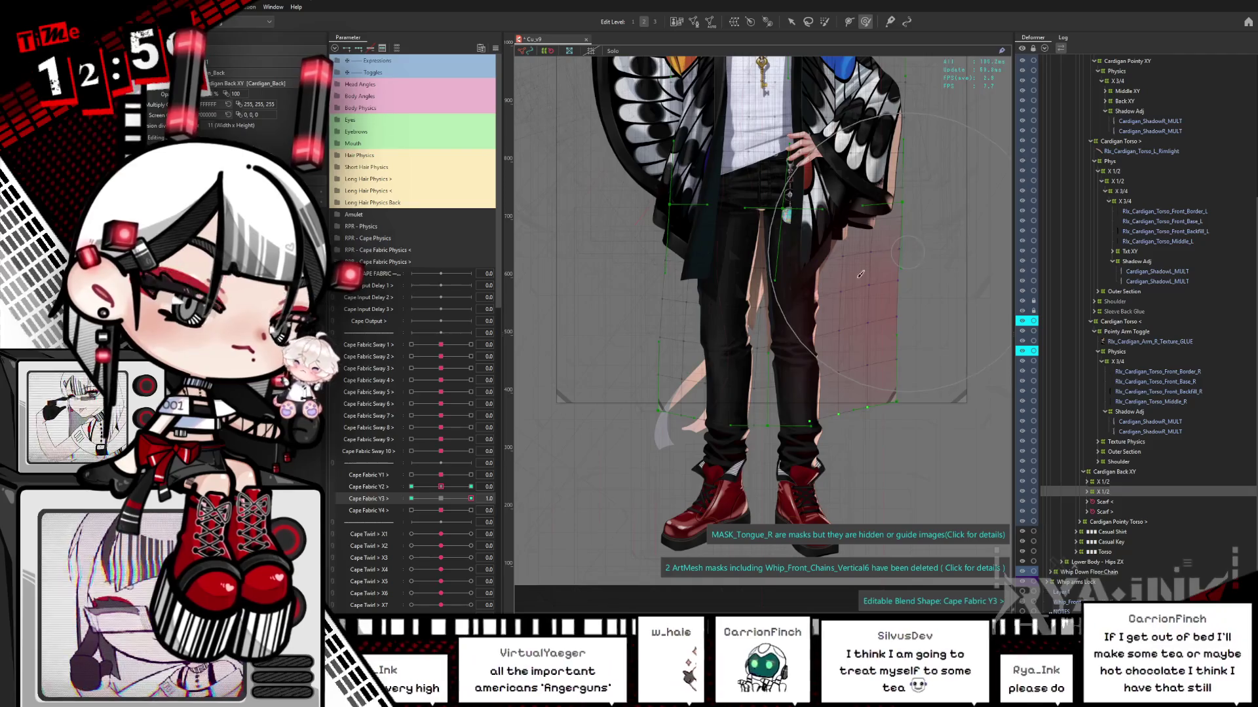
click(898, 321)
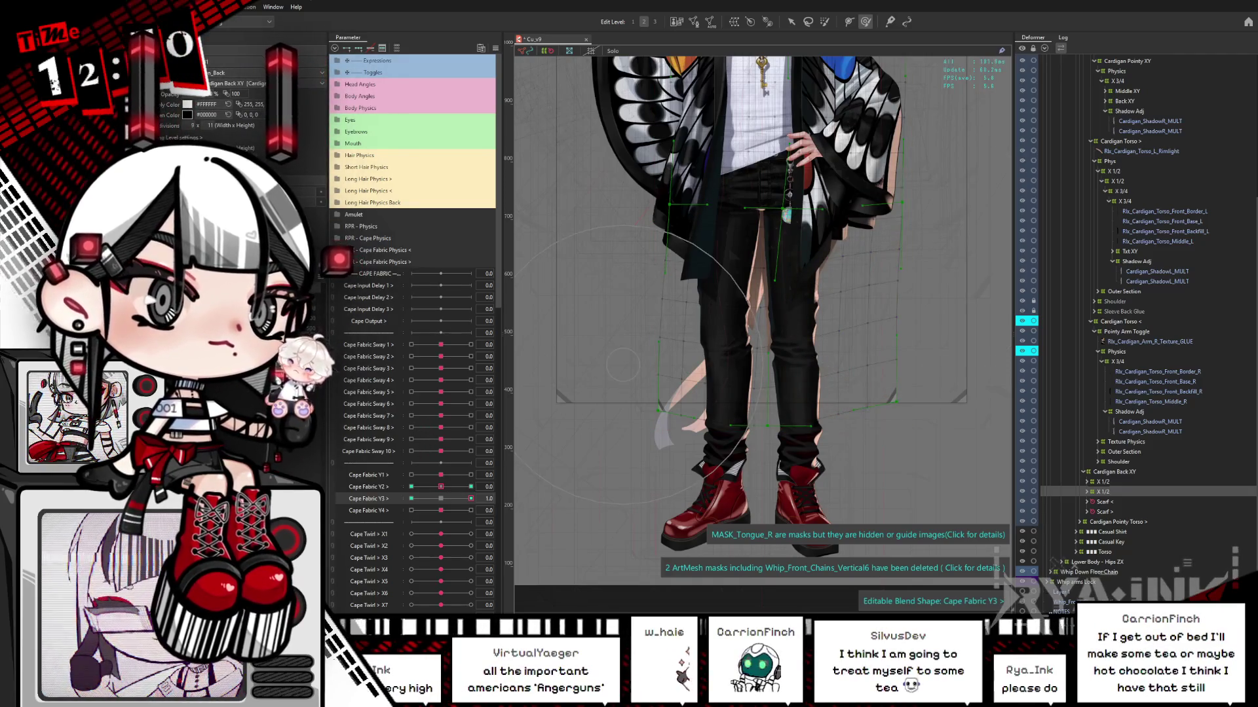
mouse_move(471, 499)
mouse_down()
mouse_move(443, 498)
mouse_move(495, 497)
mouse_move(440, 505)
mouse_up()
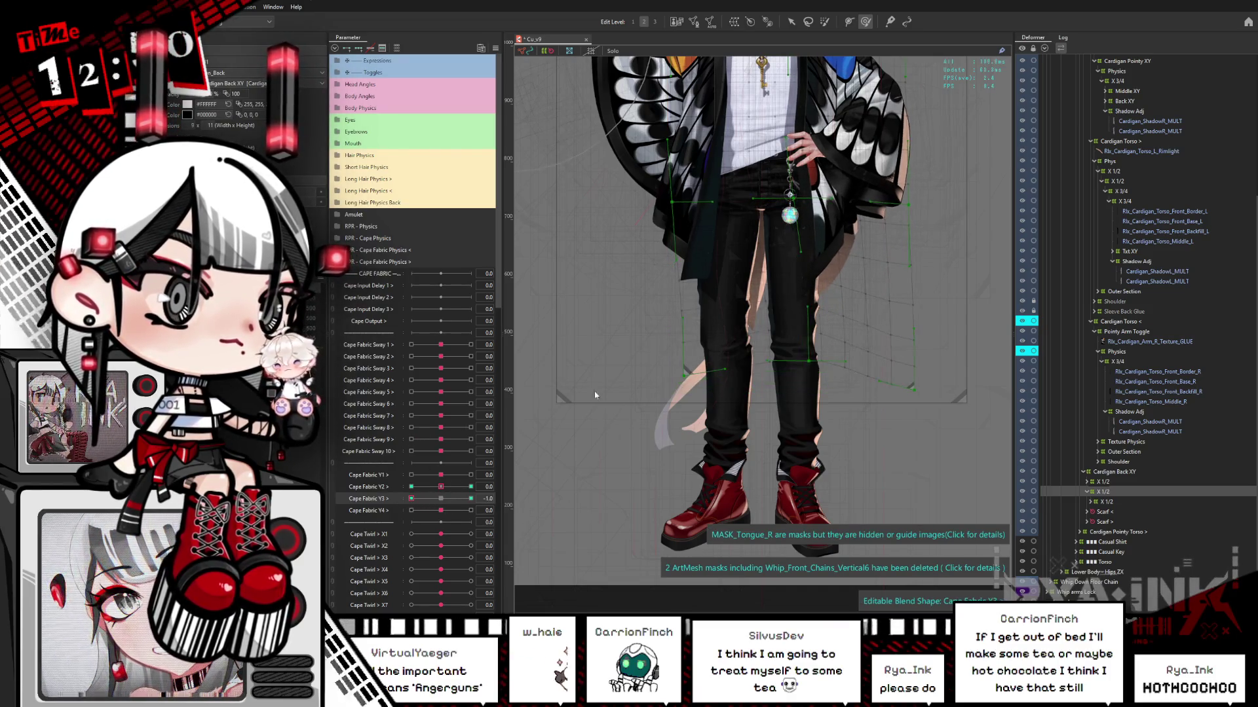
- Select points on the cape grid, hide the overlay, and reset Cape Fabric Y3 to 0
drag(932, 289, 948, 380)
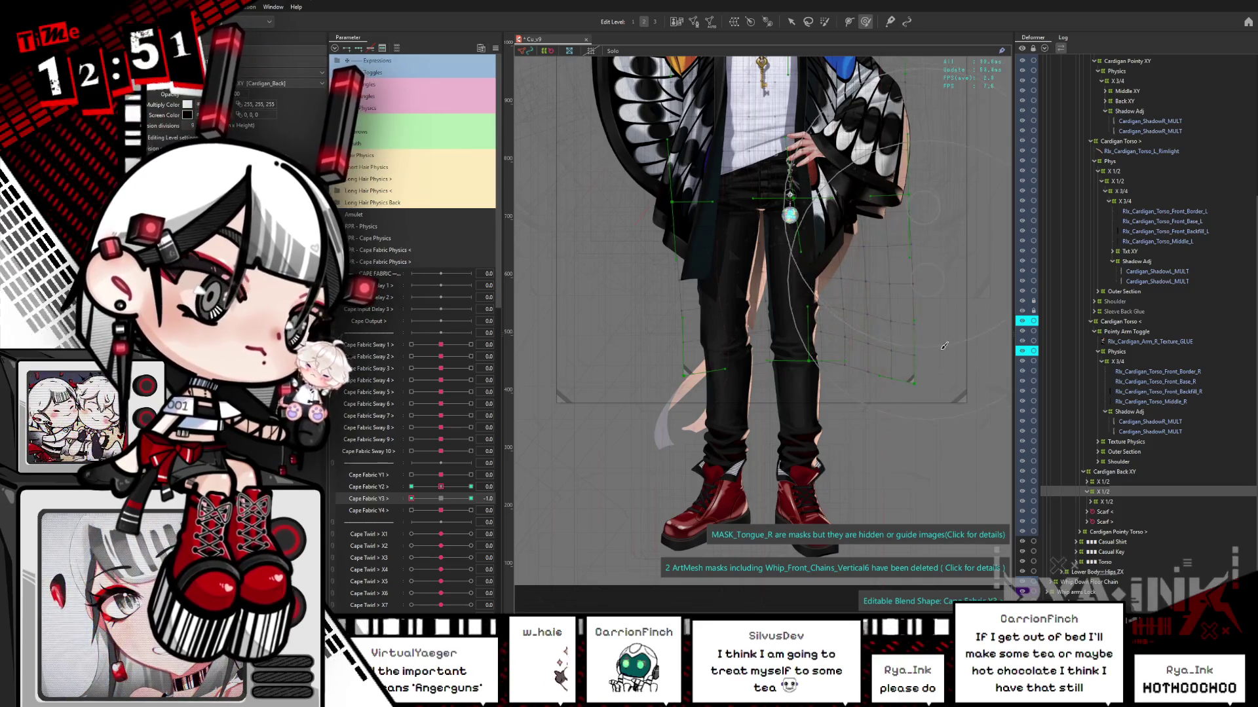
key(ctrl+h)
drag(412, 499, 483, 485)
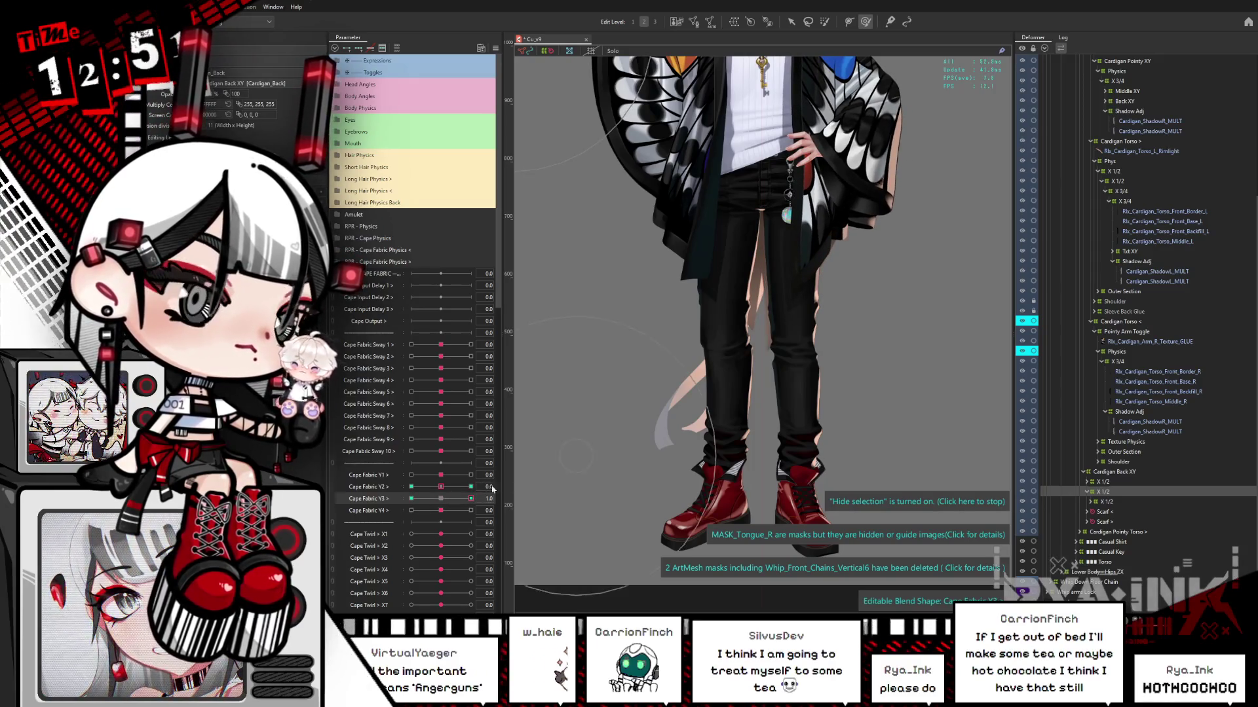
click(357, 50)
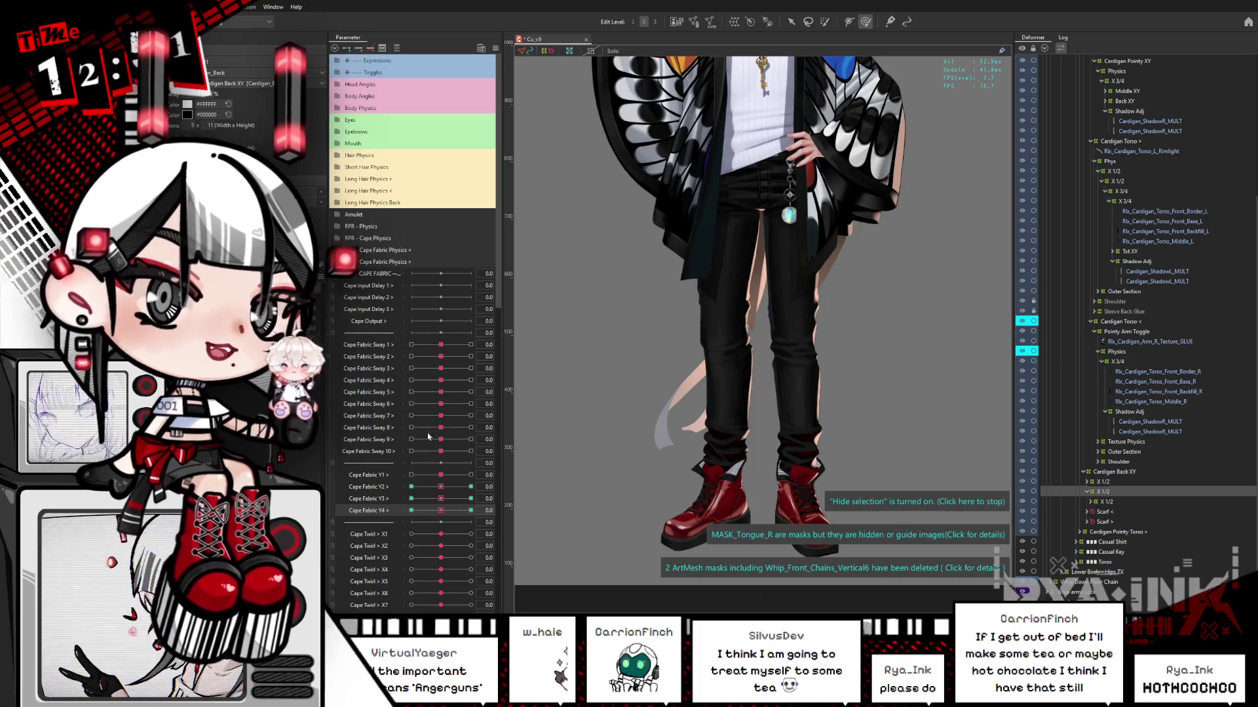
- Pose Cape Fabric Y4 at -1.0, drag the cape deformer's bottom edge downward, then reset Y4 to 0
drag(441, 510, 407, 519)
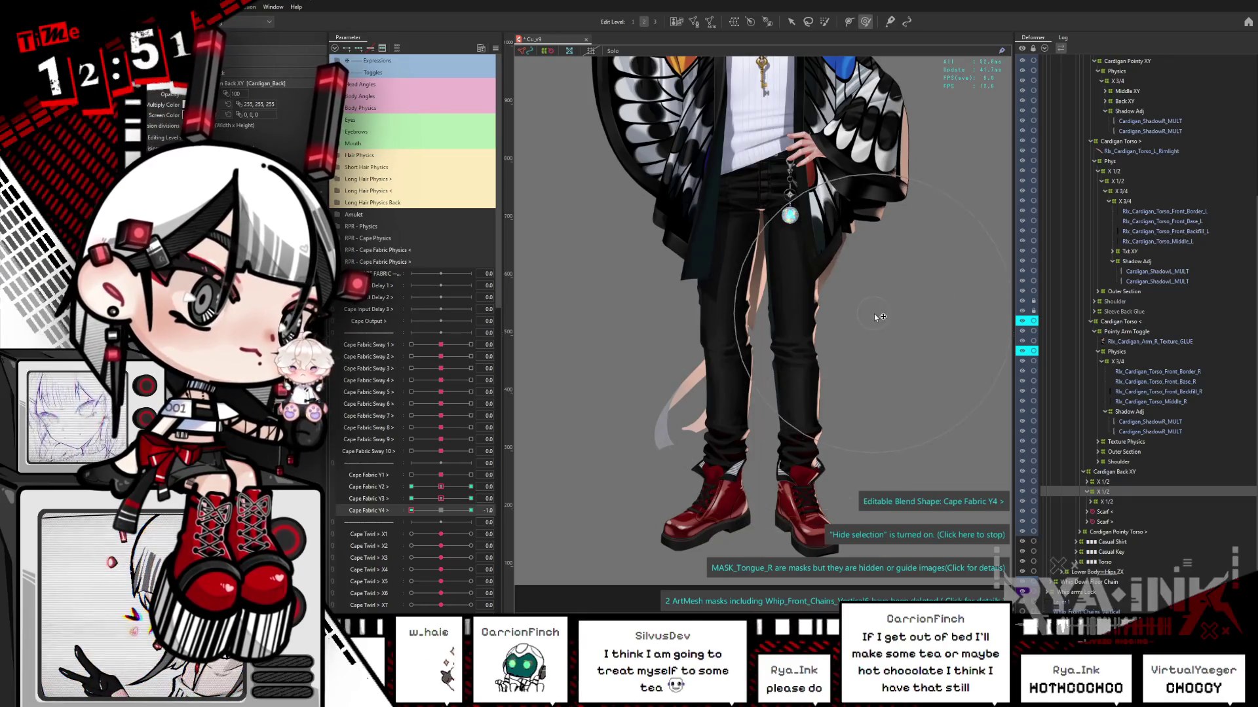
click(440, 511)
drag(440, 514, 412, 511)
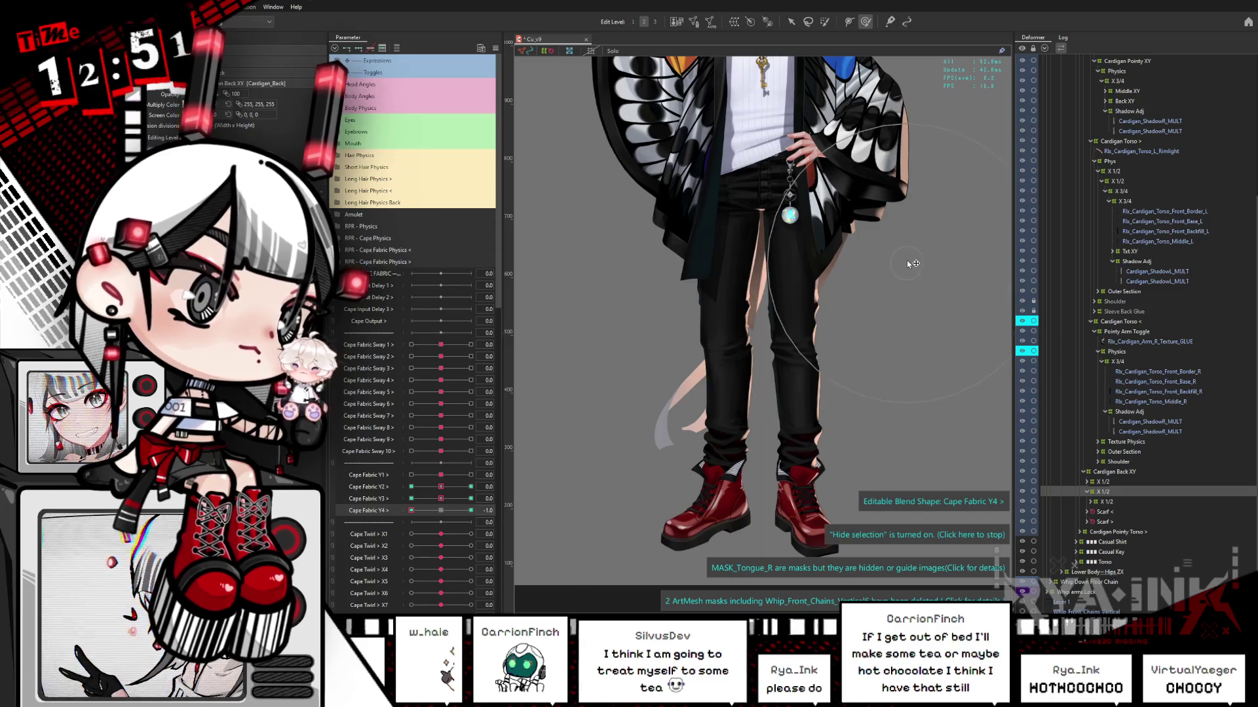
drag(411, 511, 576, 489)
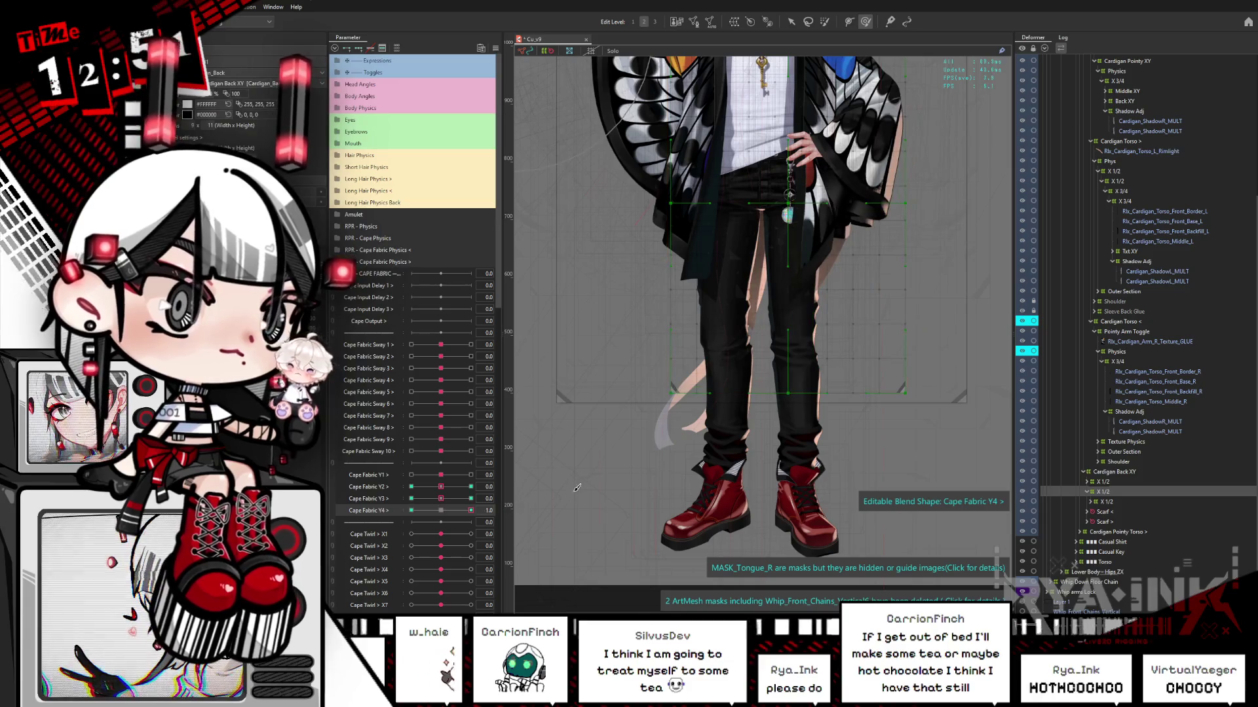
click(606, 401)
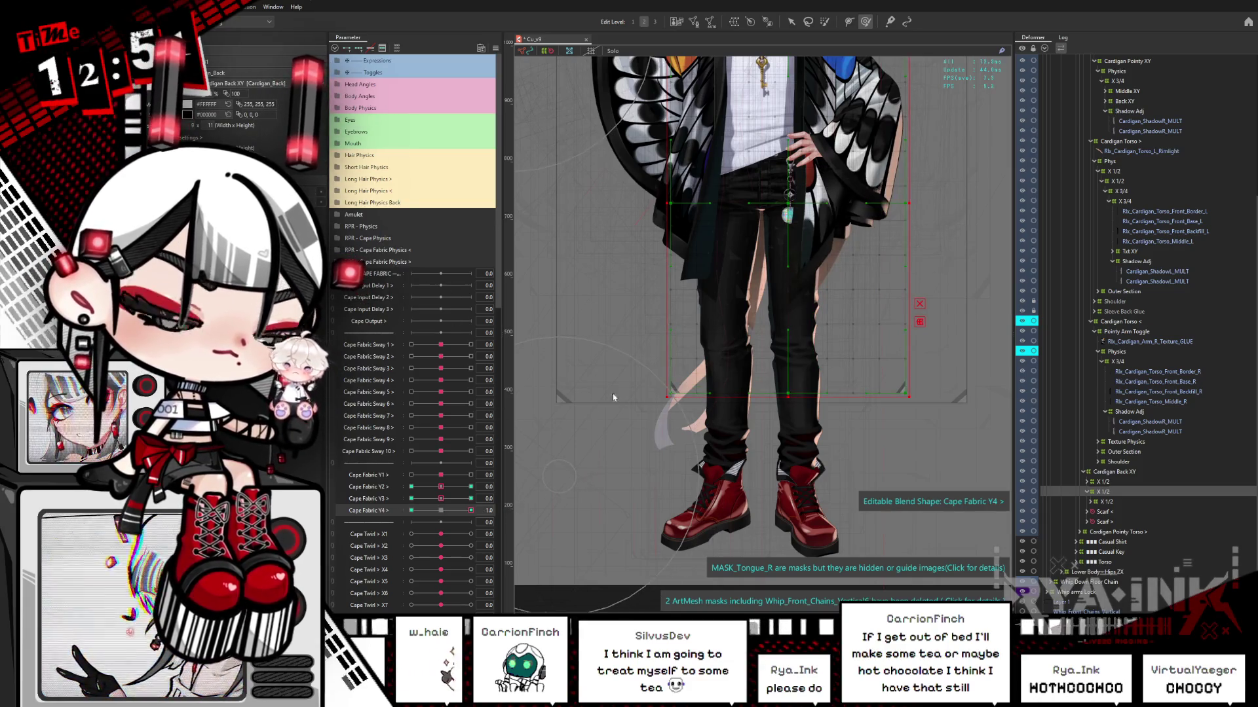
drag(666, 397, 664, 423)
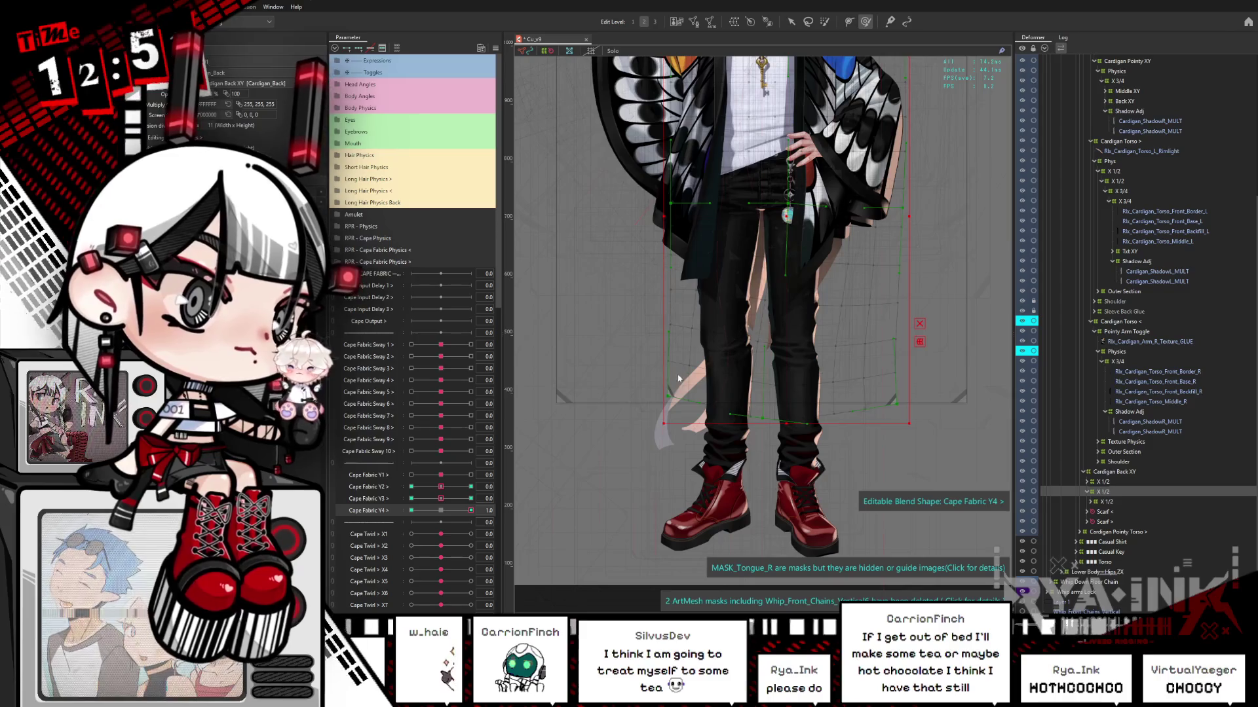
key(Escape)
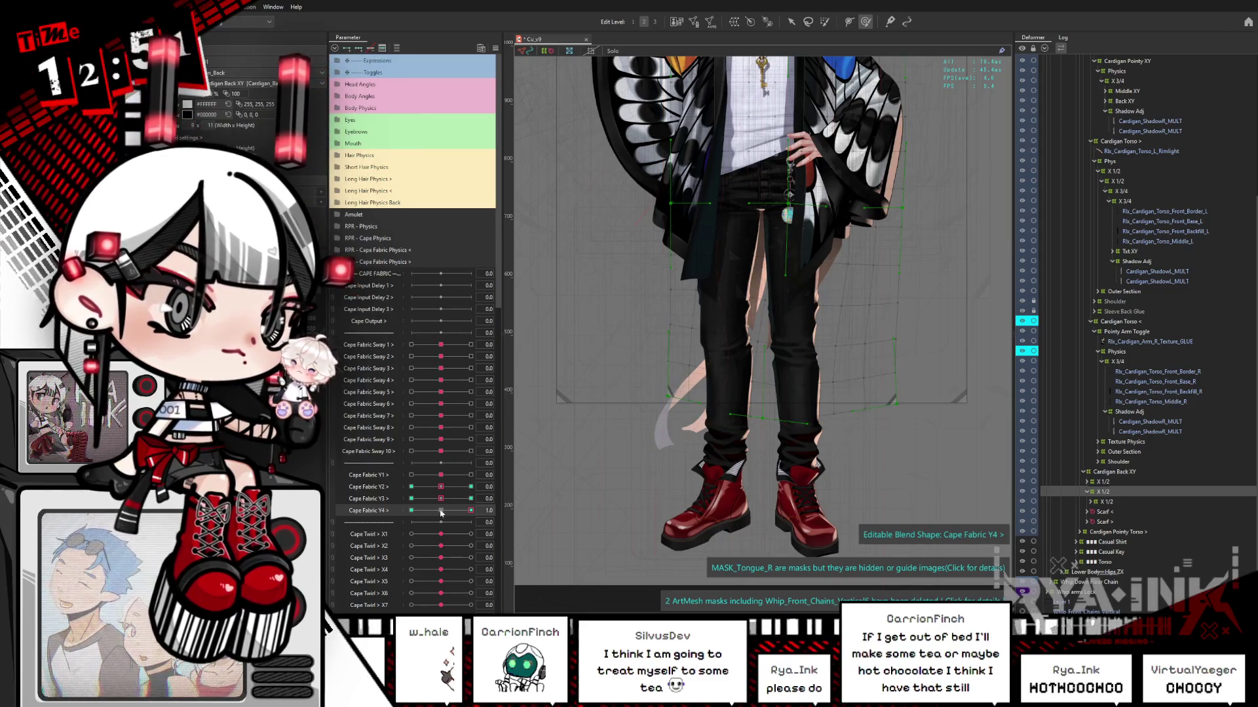
click(442, 513)
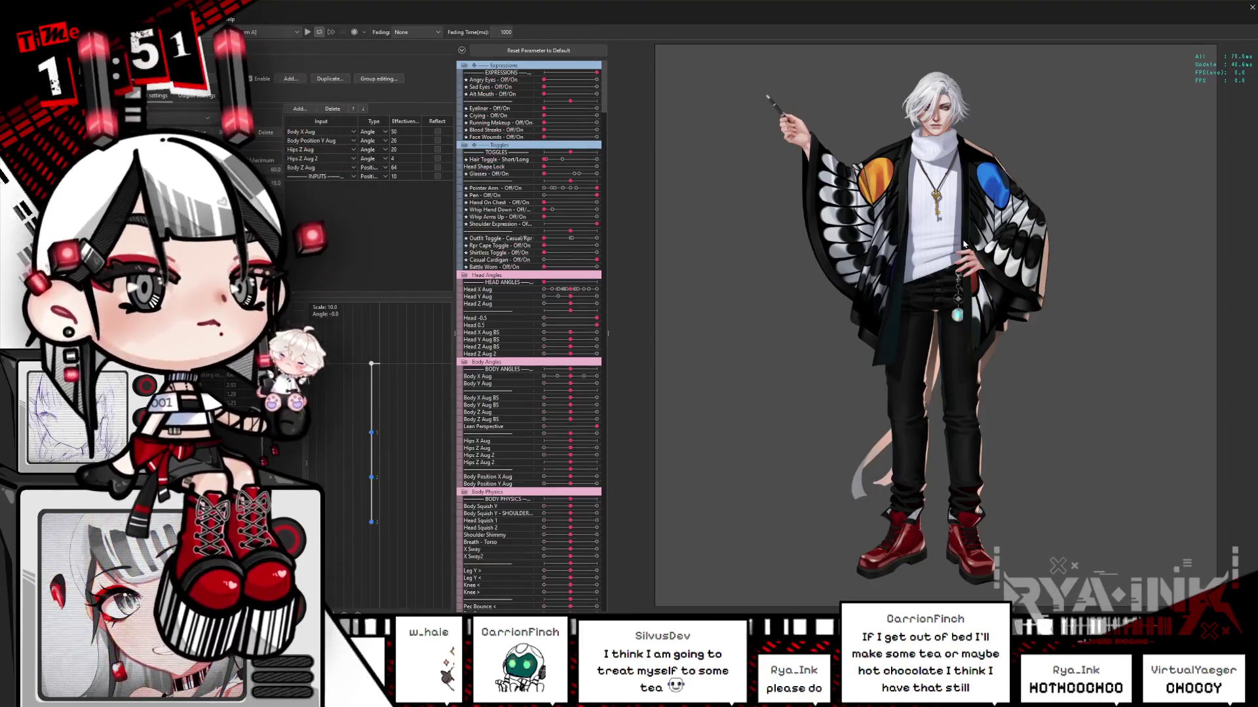
scroll(929, 176, up, 3)
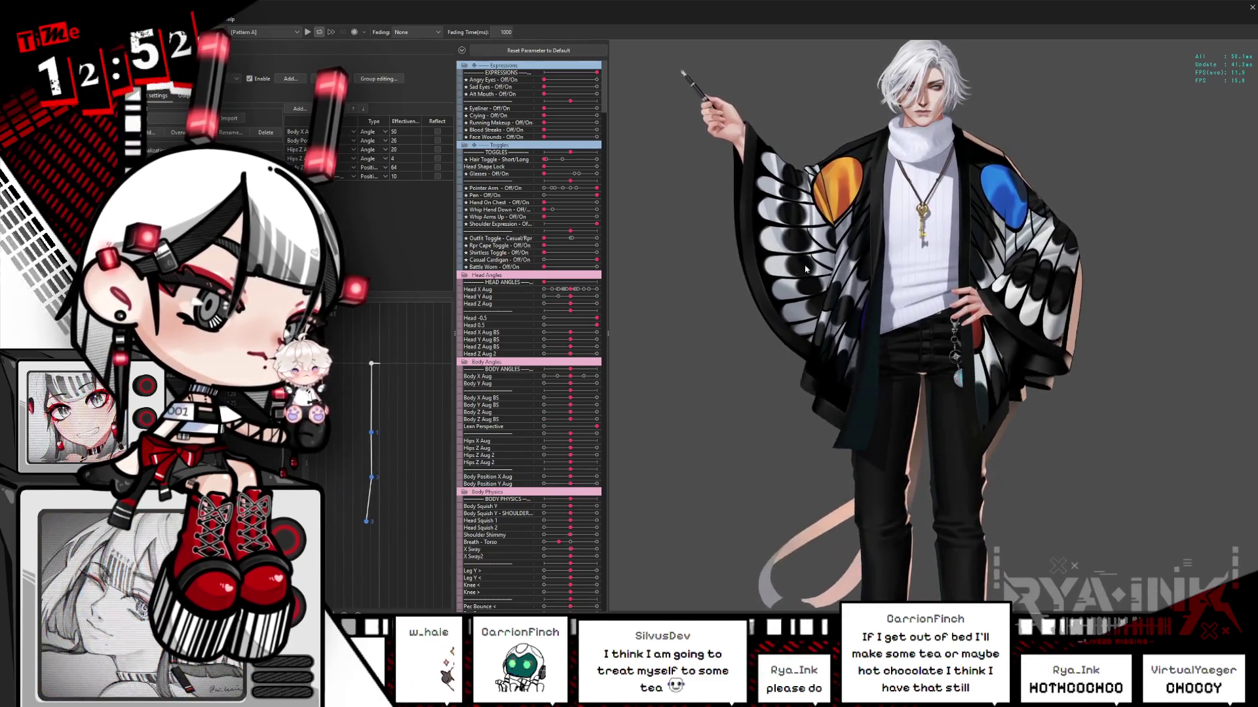
click(1250, 8)
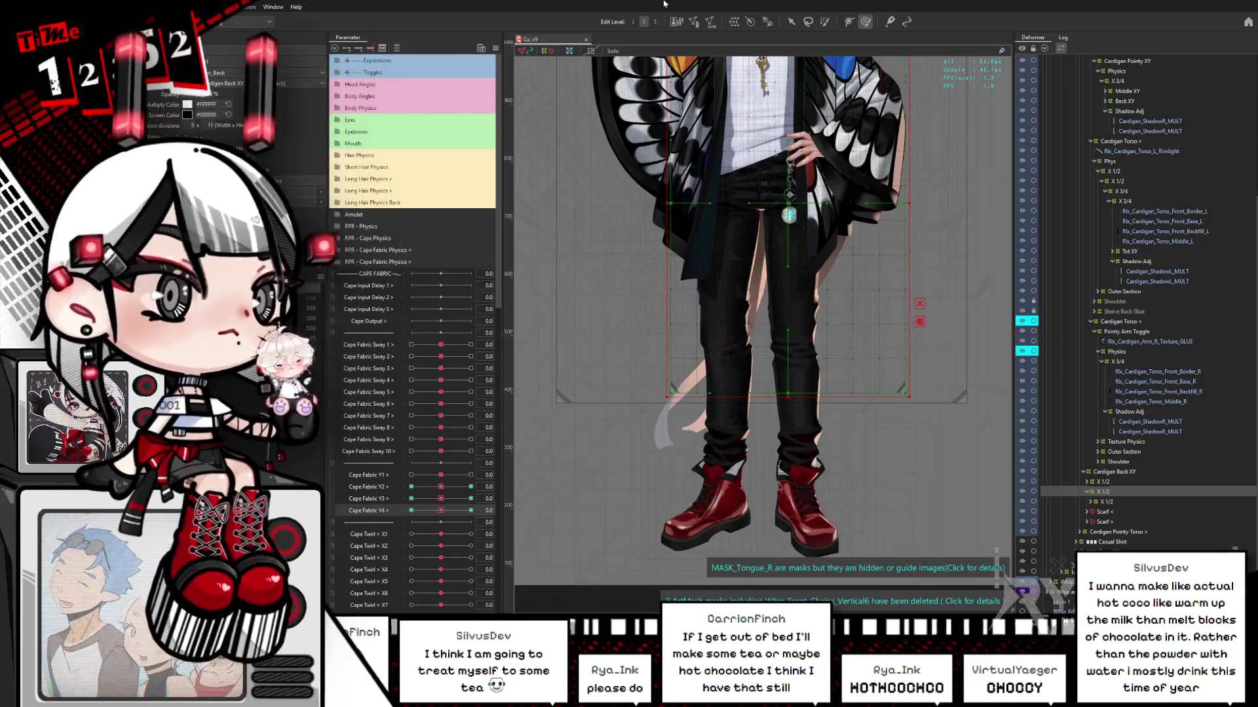
- Collapse the Deformer panel's tree to its top-level items
scroll(743, 282, down, 2)
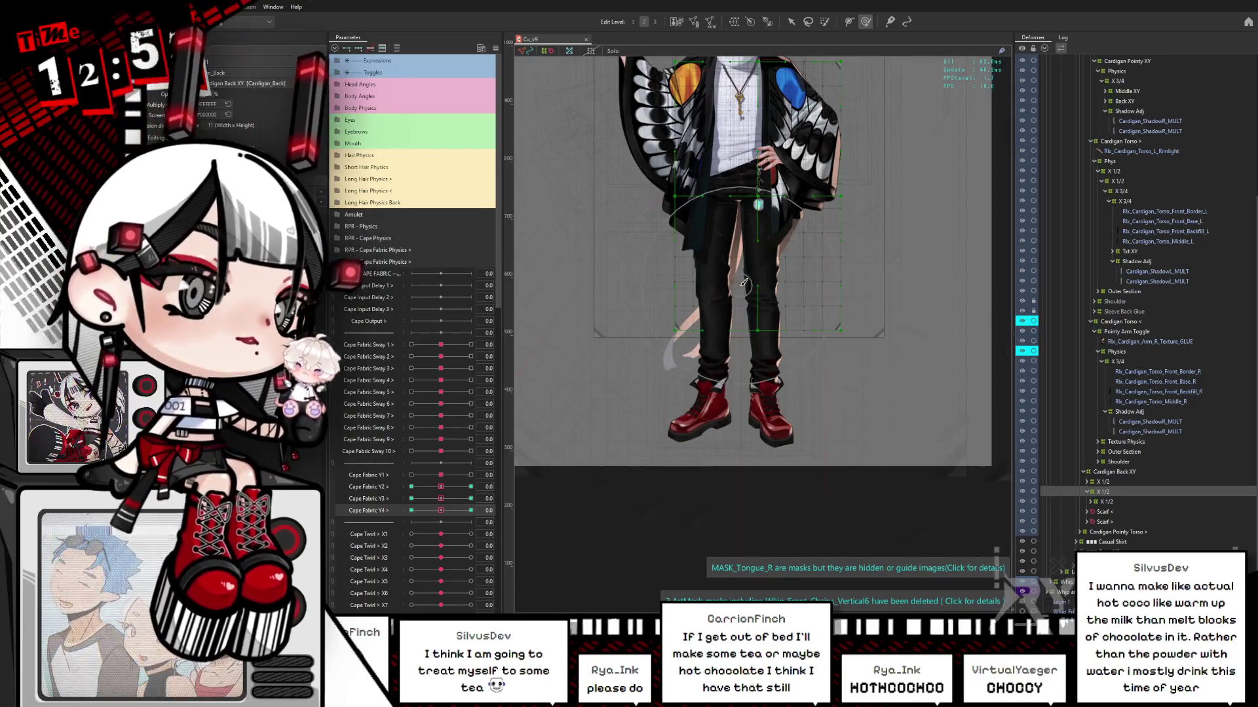
scroll(743, 282, down, 2)
scroll(733, 113, up, 4)
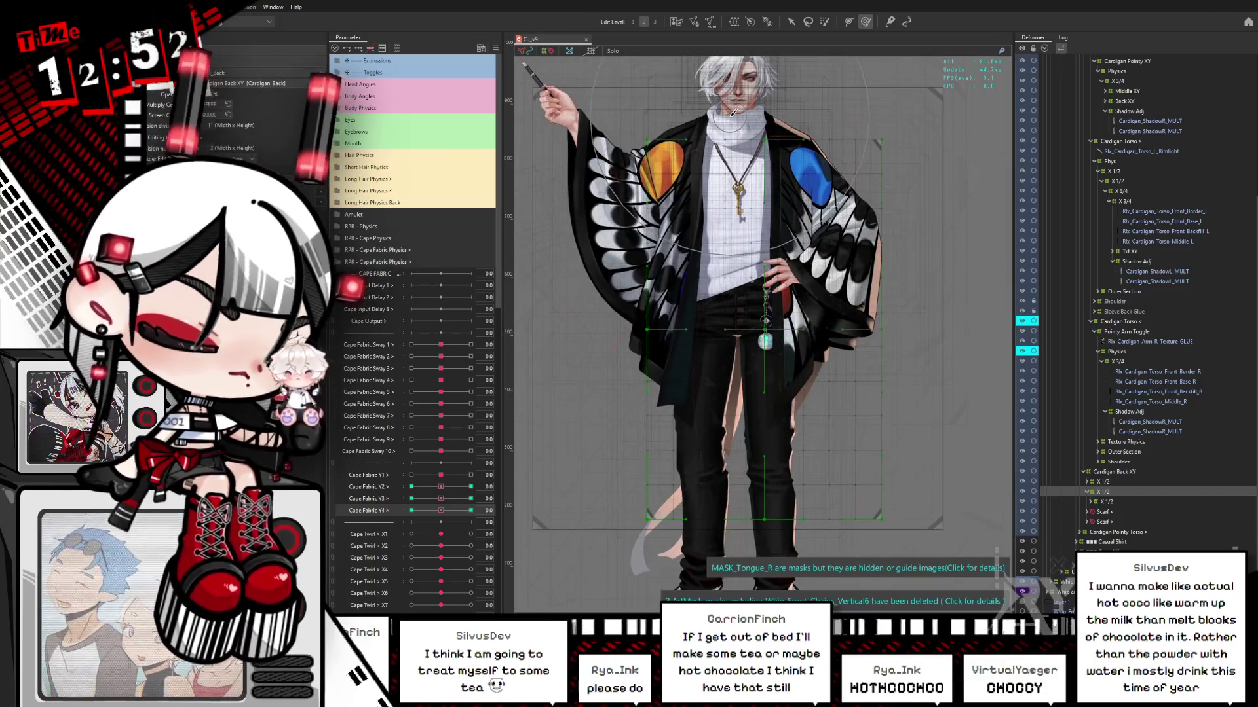
scroll(801, 190, down, 2)
scroll(687, 119, up, 2)
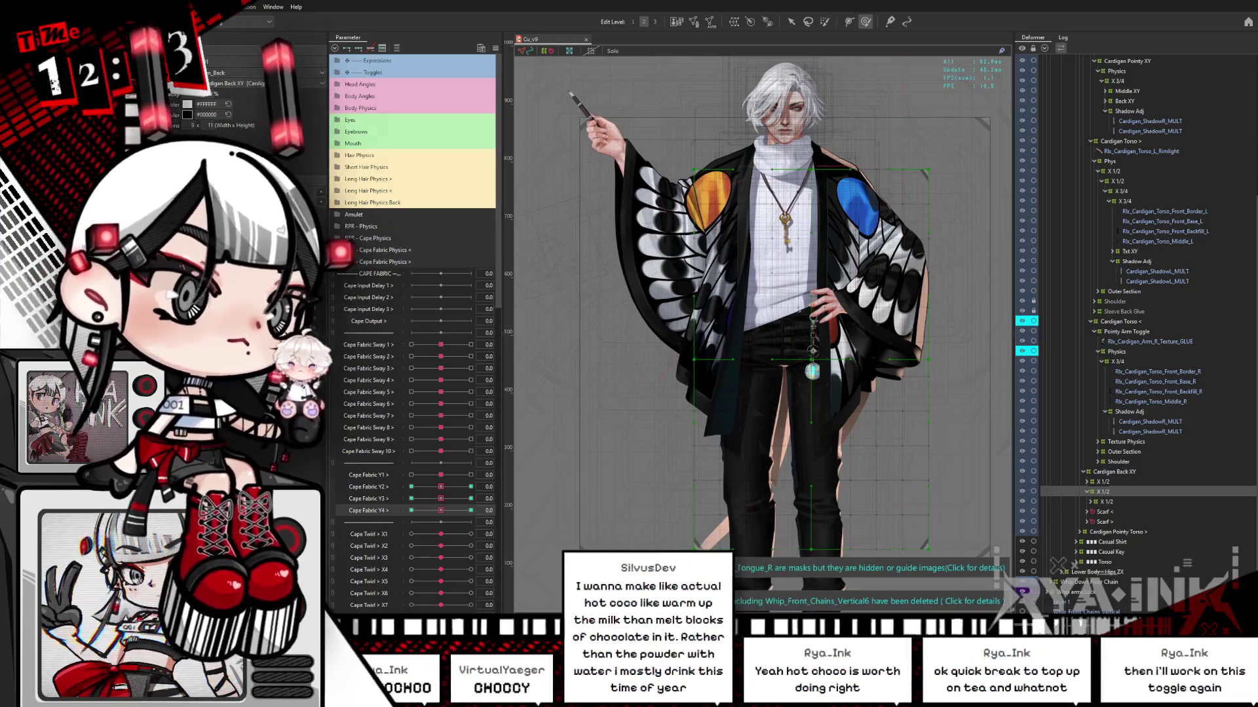
click(1046, 49)
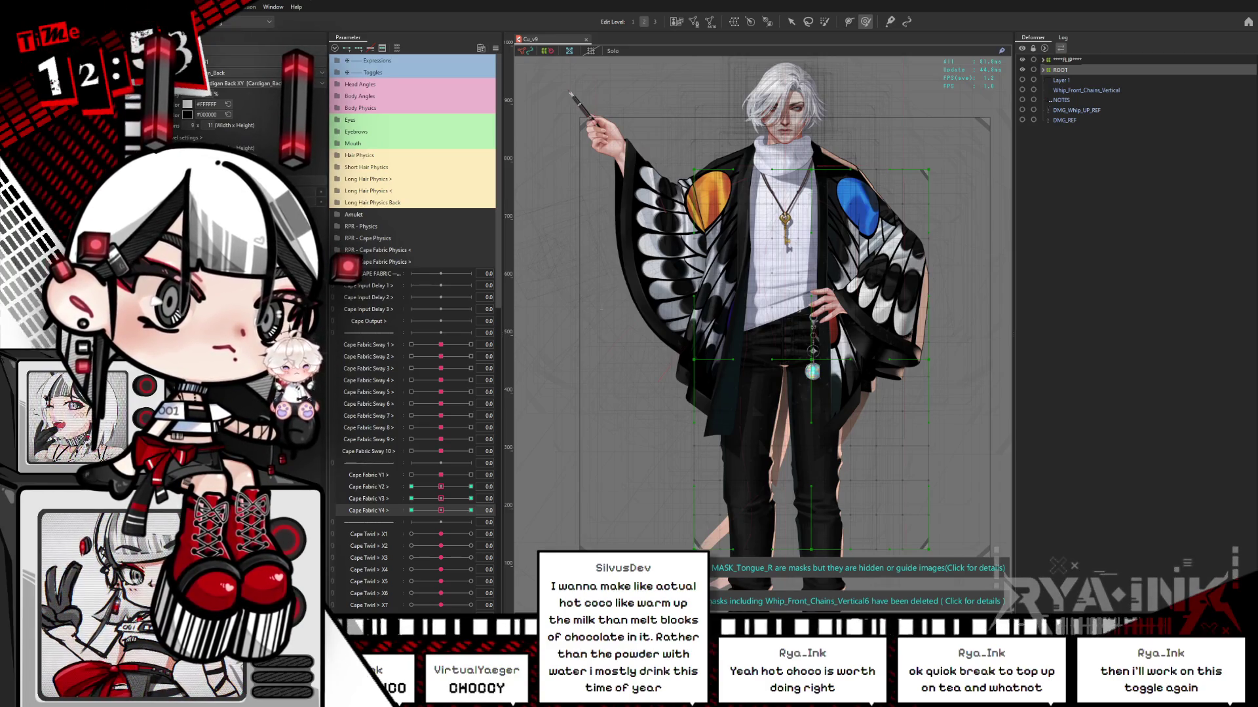
- Collapse the expanded parameter groups in the Parameter panel
click(496, 48)
click(512, 51)
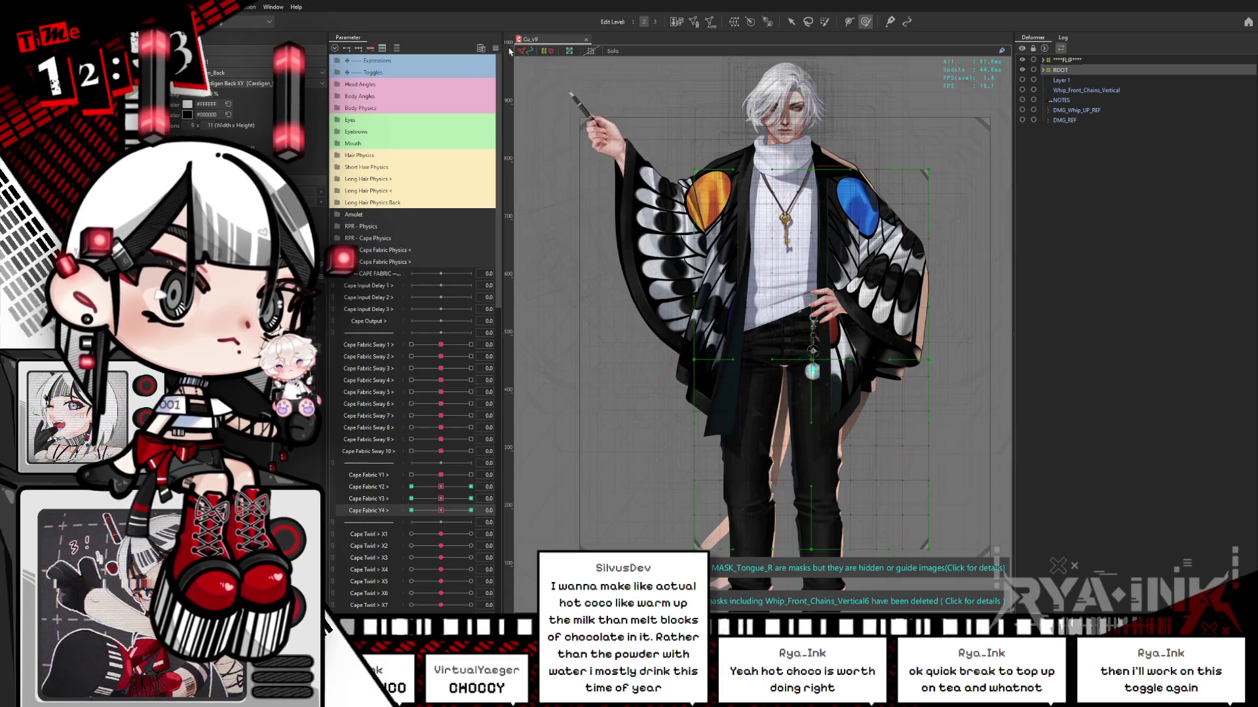
click(335, 48)
scroll(682, 185, up, 2)
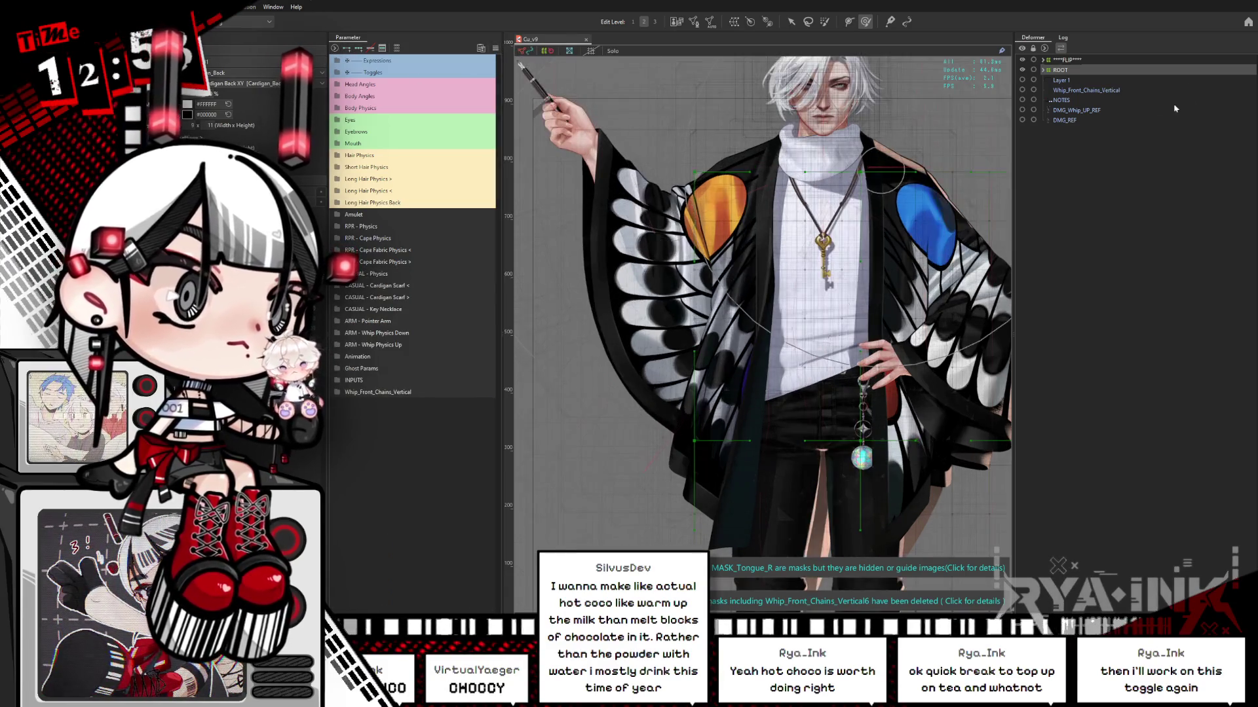
- Use the object list at the cursor to select Pointy_Cardigan_Arm_Texture_R_GLUE, then Rlx_Cardigan_Arm_R_Texture
right_click(672, 203)
mouse_move(714, 230)
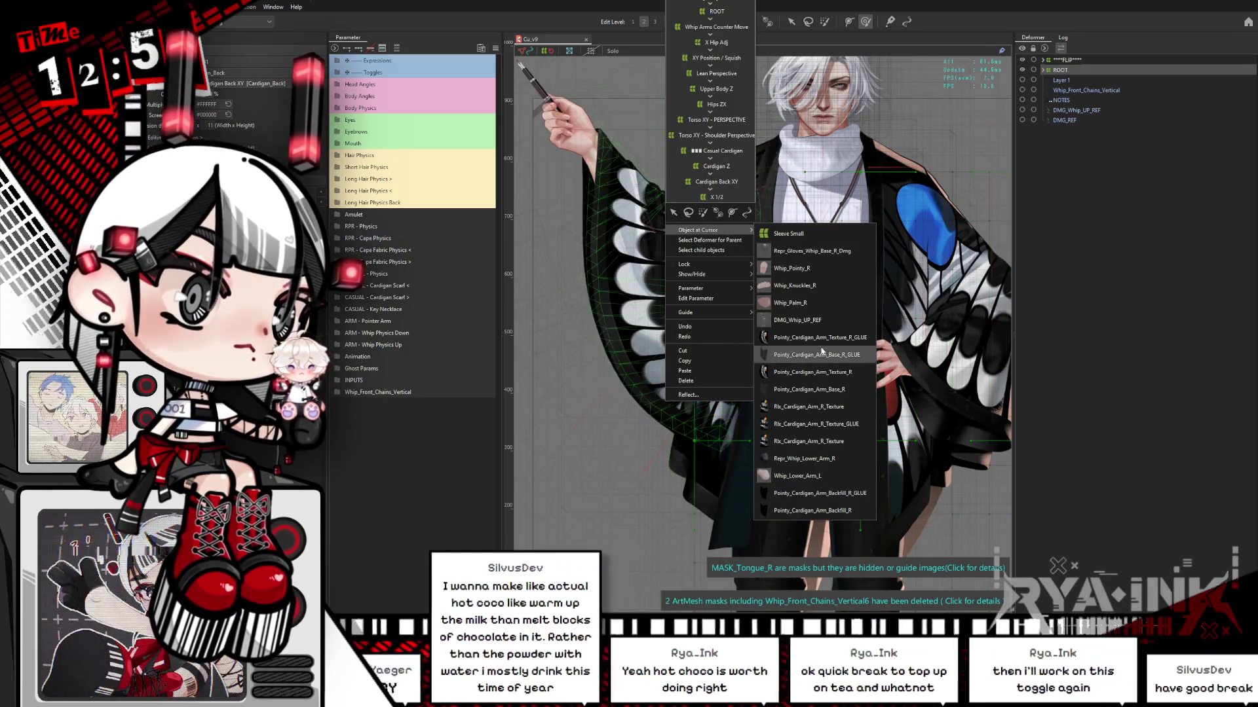
click(828, 337)
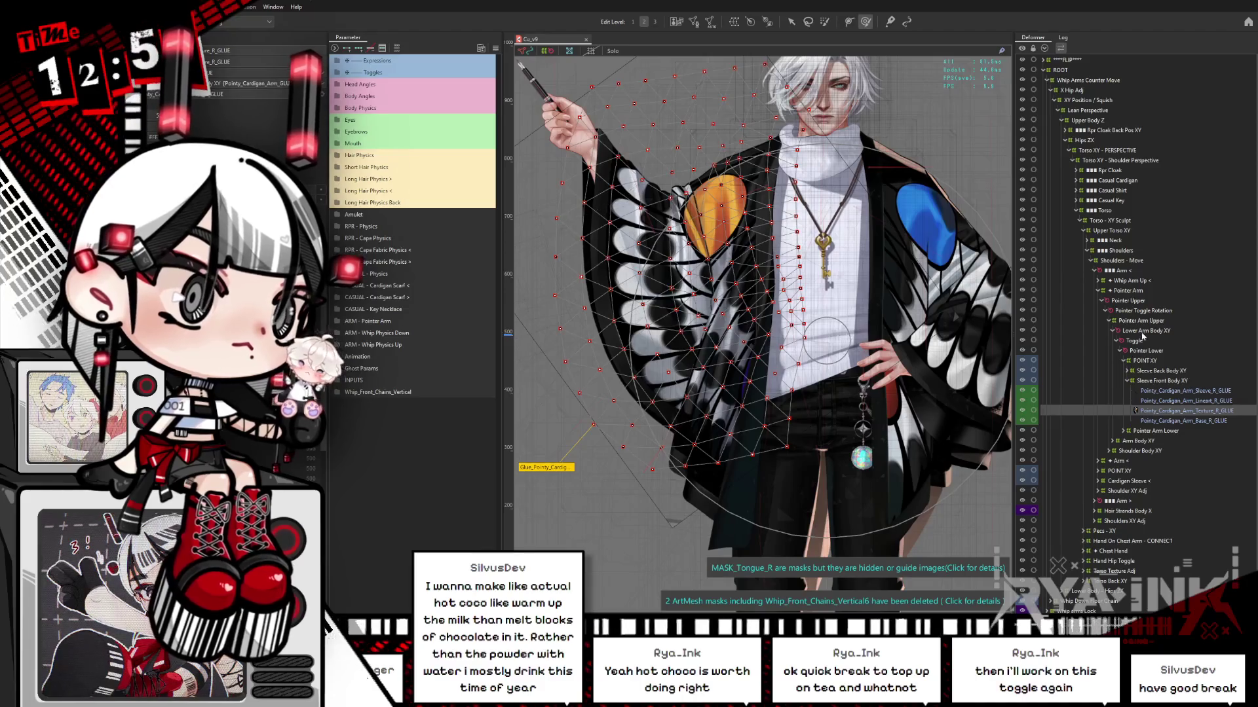
right_click(666, 205)
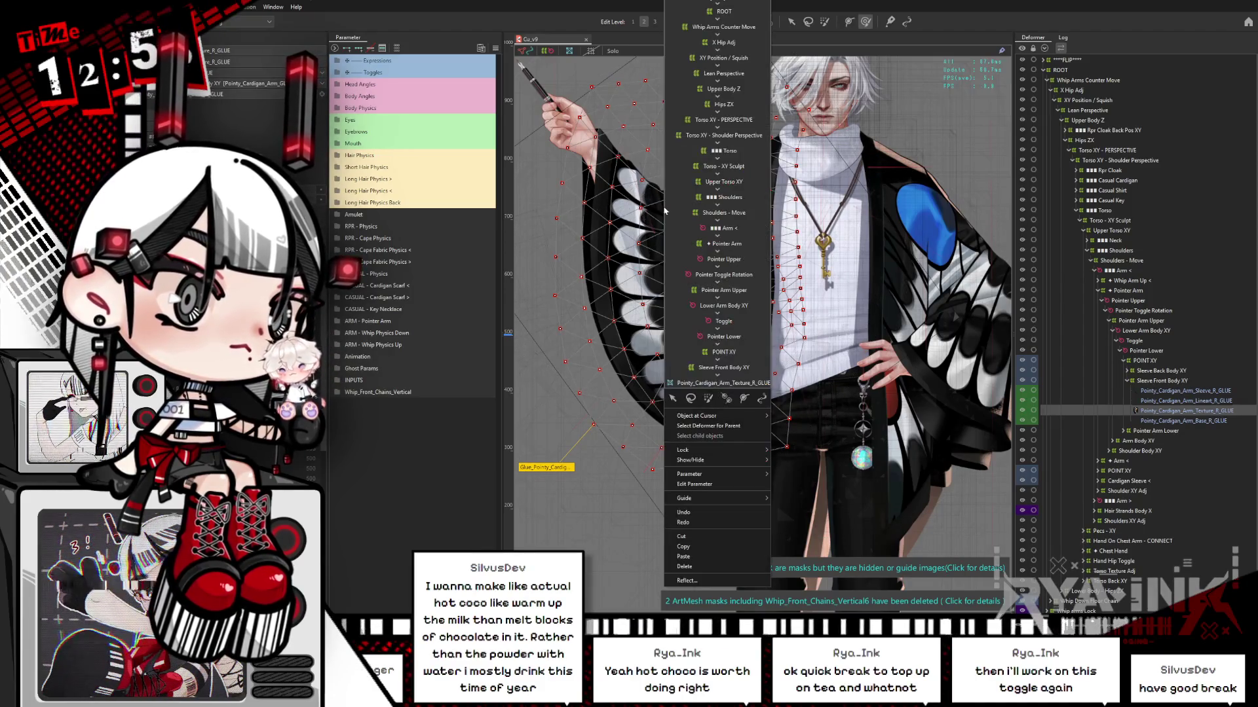
mouse_move(720, 416)
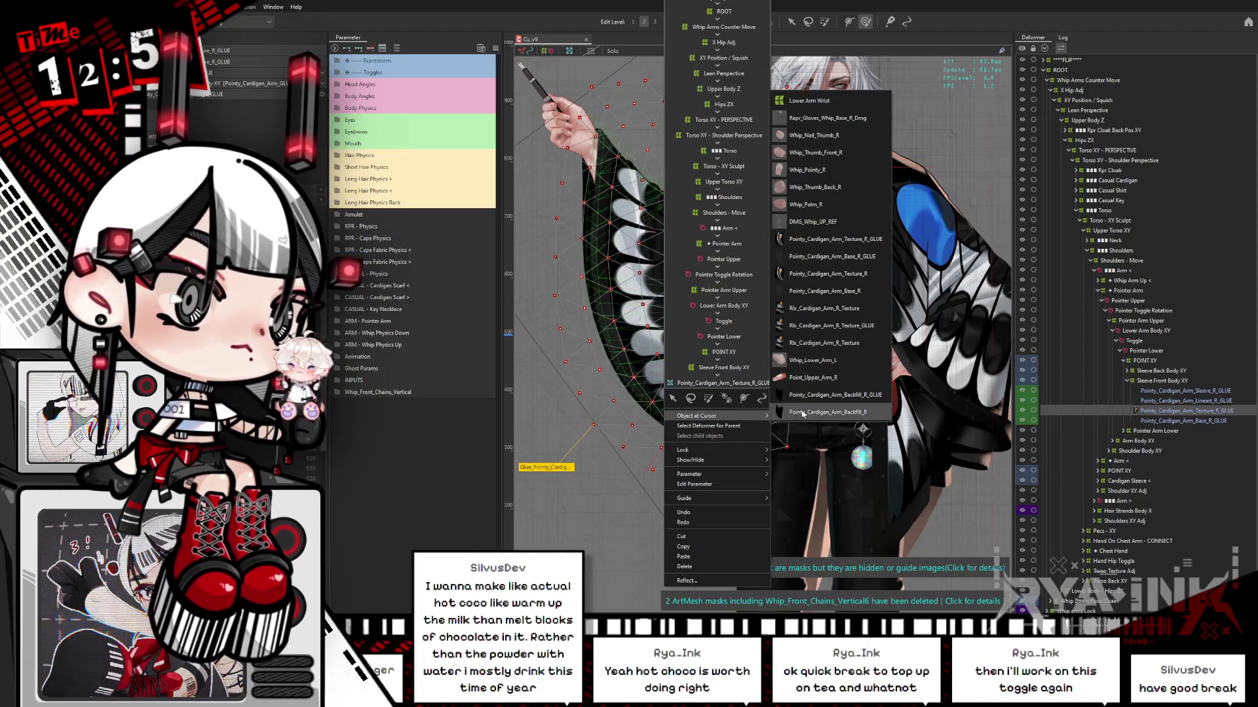
click(833, 343)
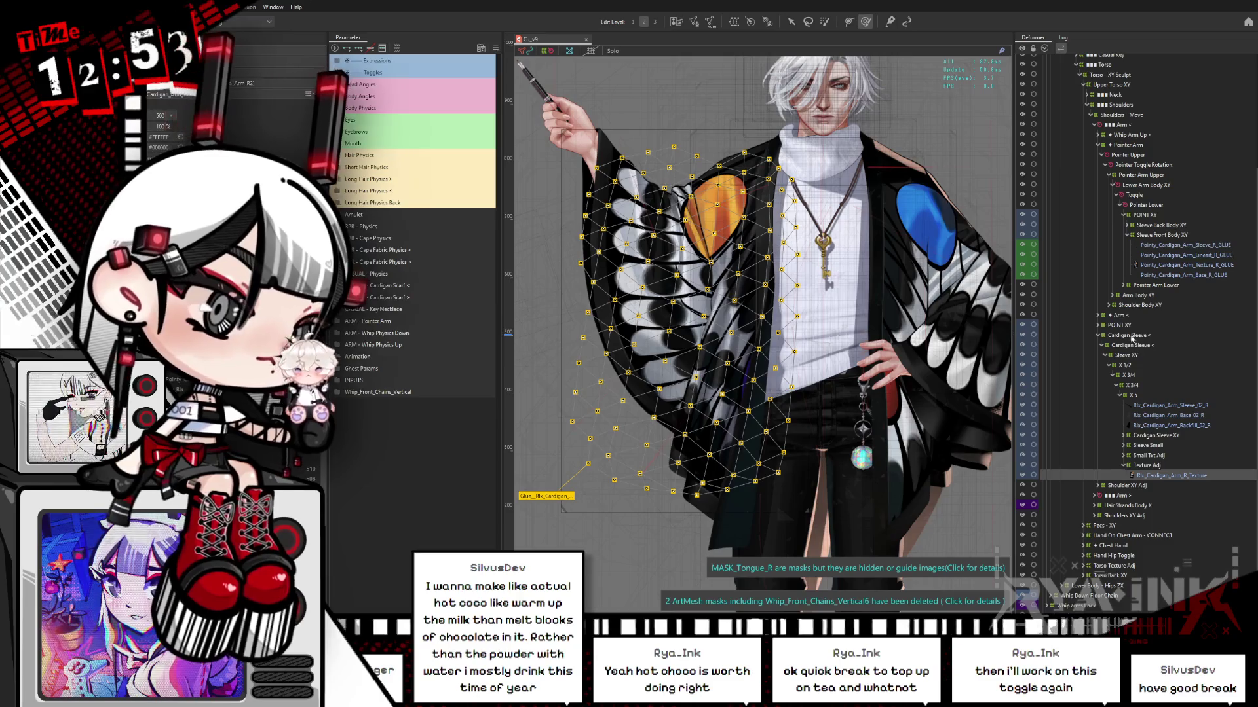
- Select the Cardigan Sleeve < and POINT XY deformers, then all child meshes of POINT XY
click(1127, 335)
click(1129, 326)
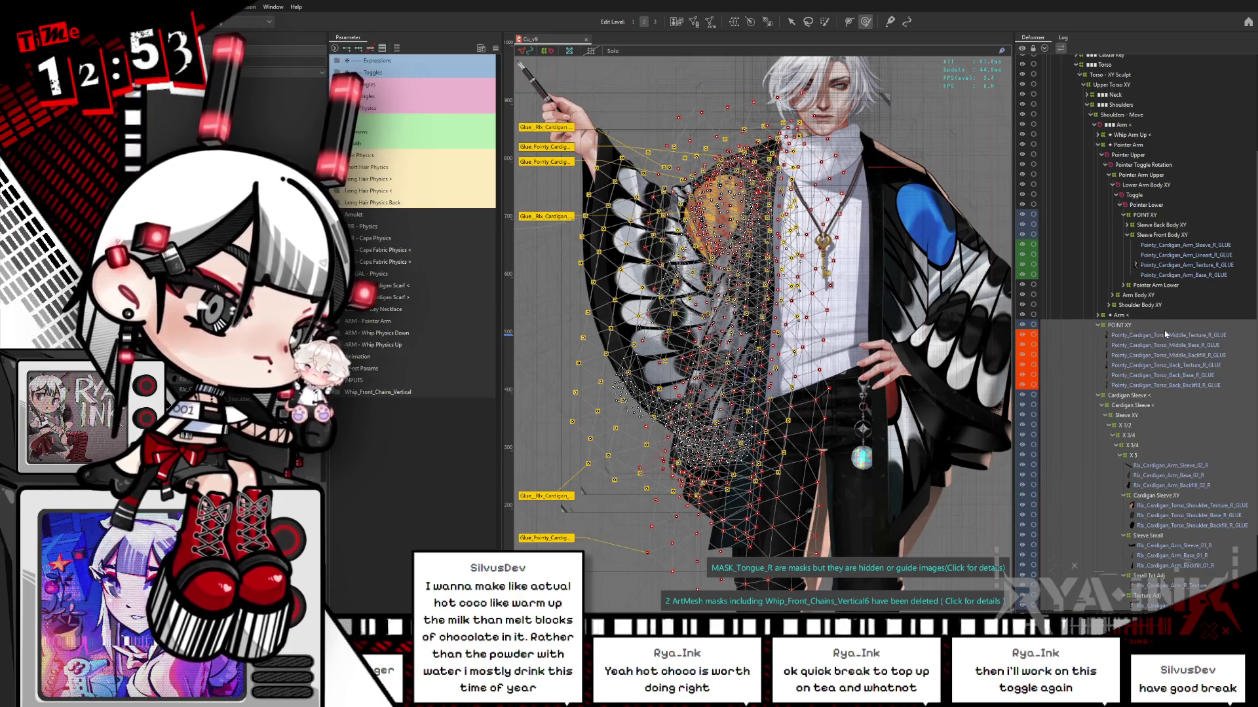
right_click(1166, 216)
click(1167, 218)
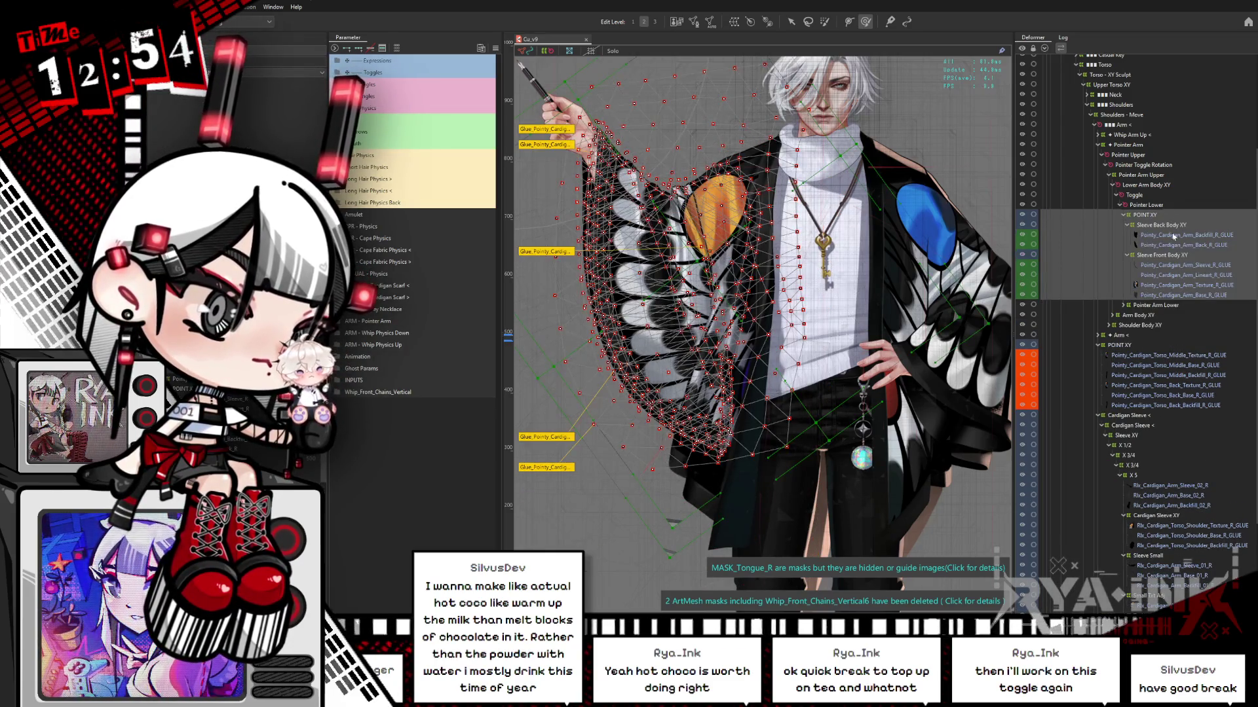
scroll(1177, 259, up, 5)
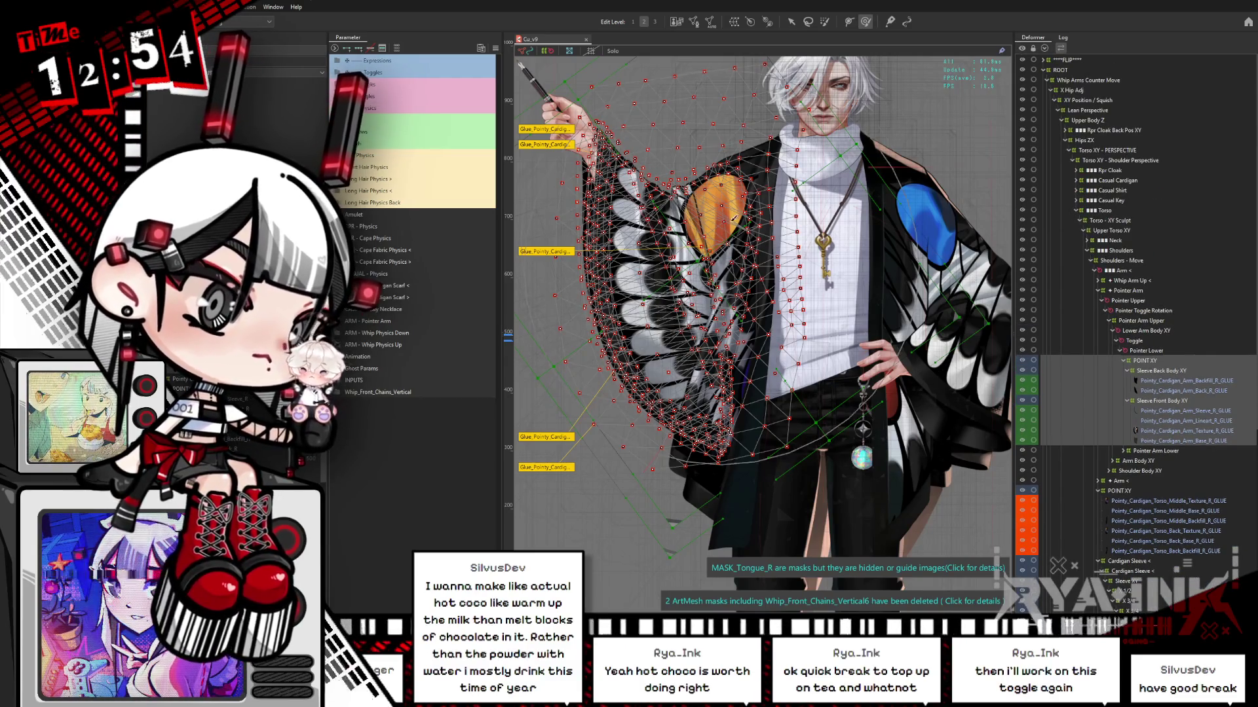
- Check the objects stacked under the cape sleeve and torso, reselecting the right cardigan arm texture glue mesh
right_click(843, 419)
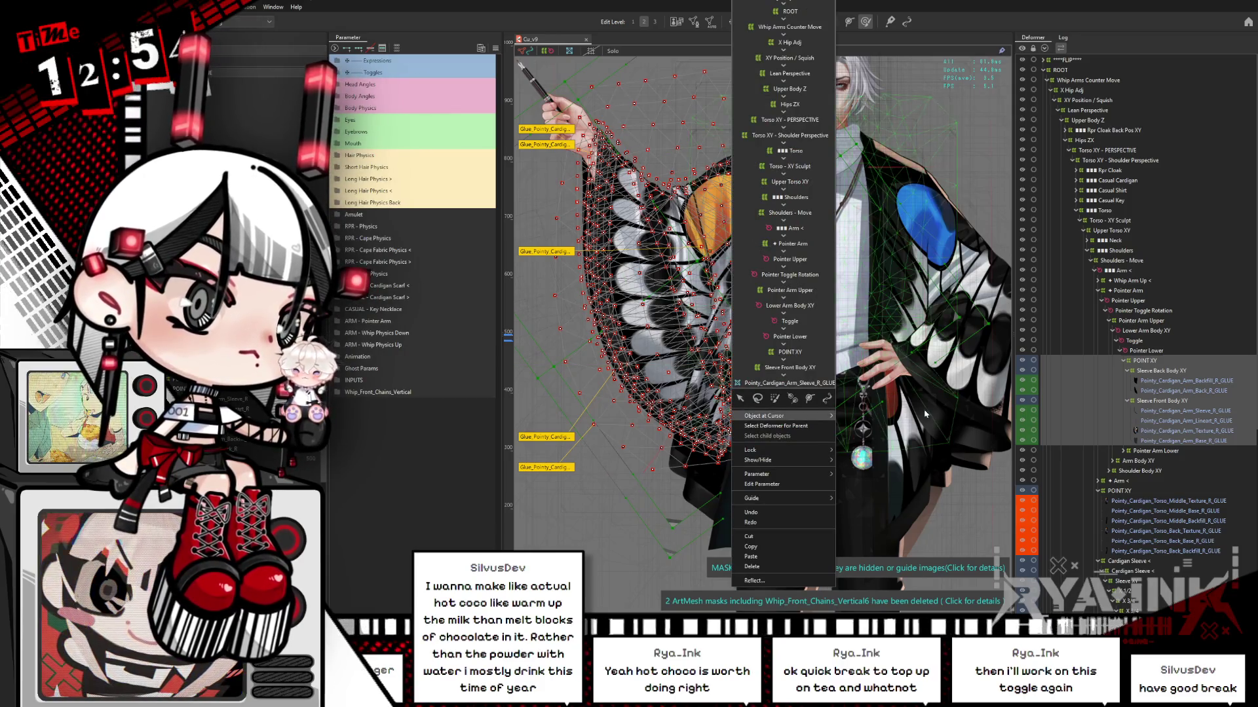
click(938, 194)
right_click(771, 296)
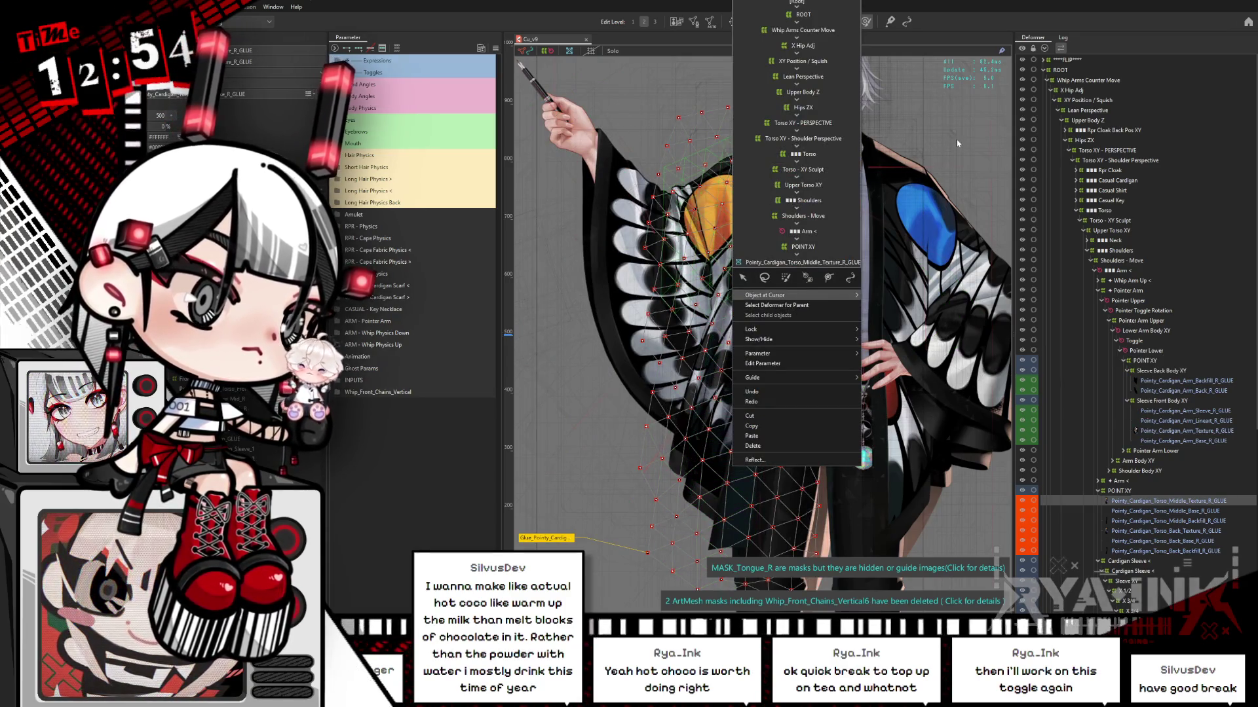
click(960, 484)
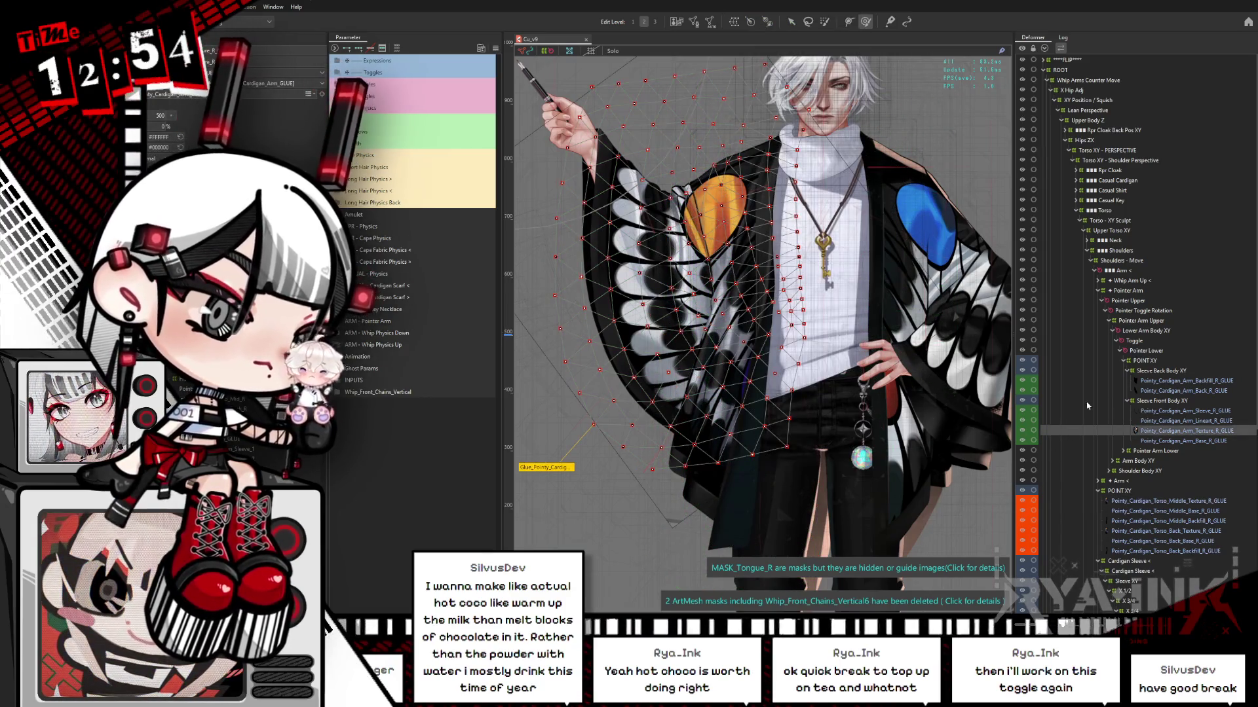
right_click(800, 415)
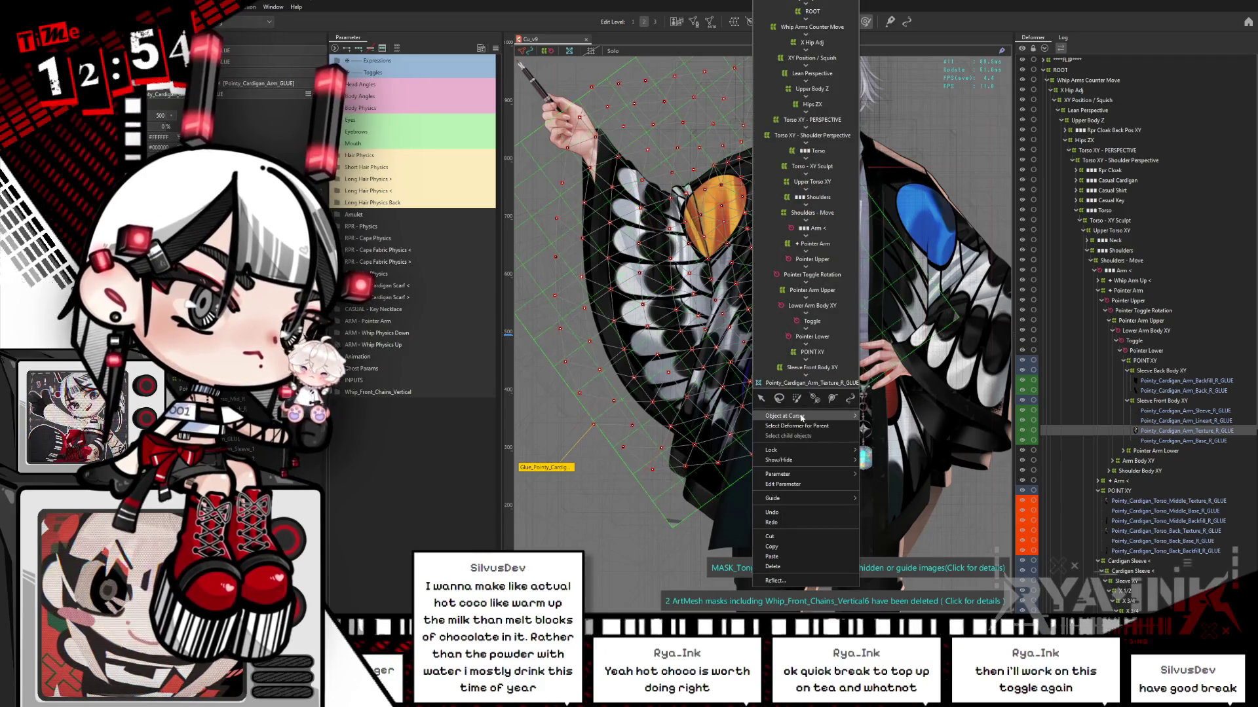
mouse_move(801, 416)
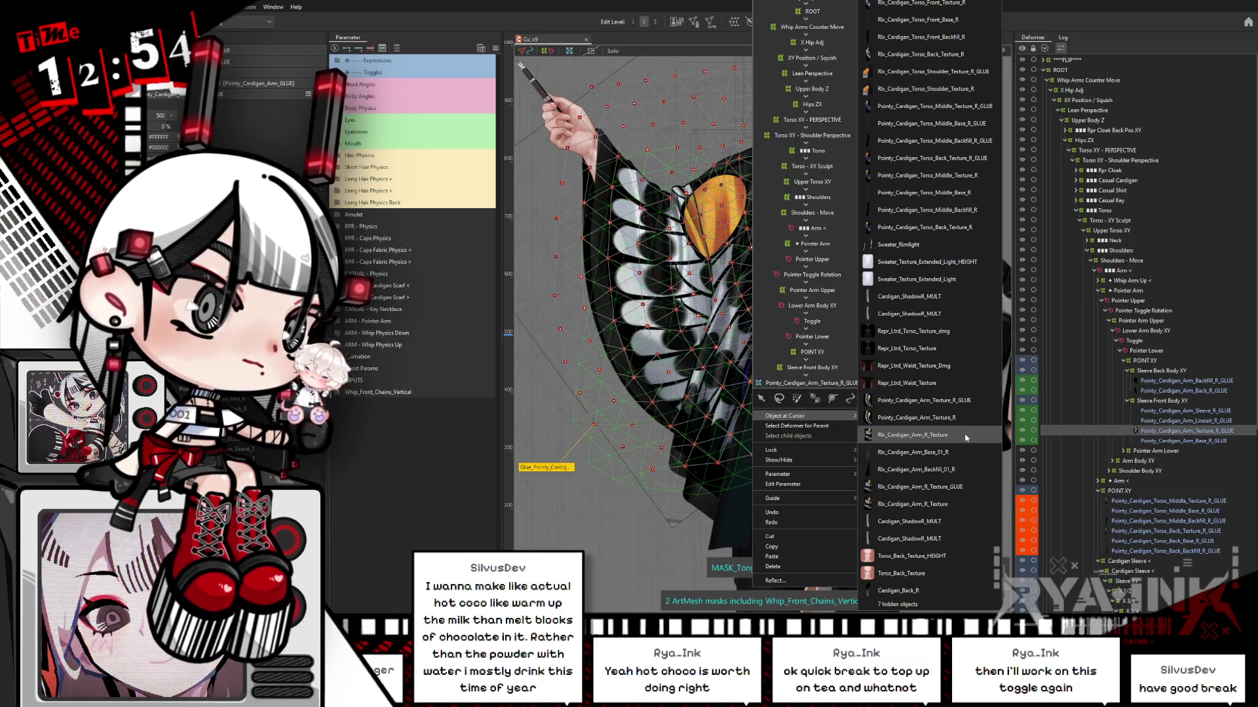
- Expand Casual Cardigan and inspect the top-level Cardigan Pointy Torso deformer's meshes
click(1082, 181)
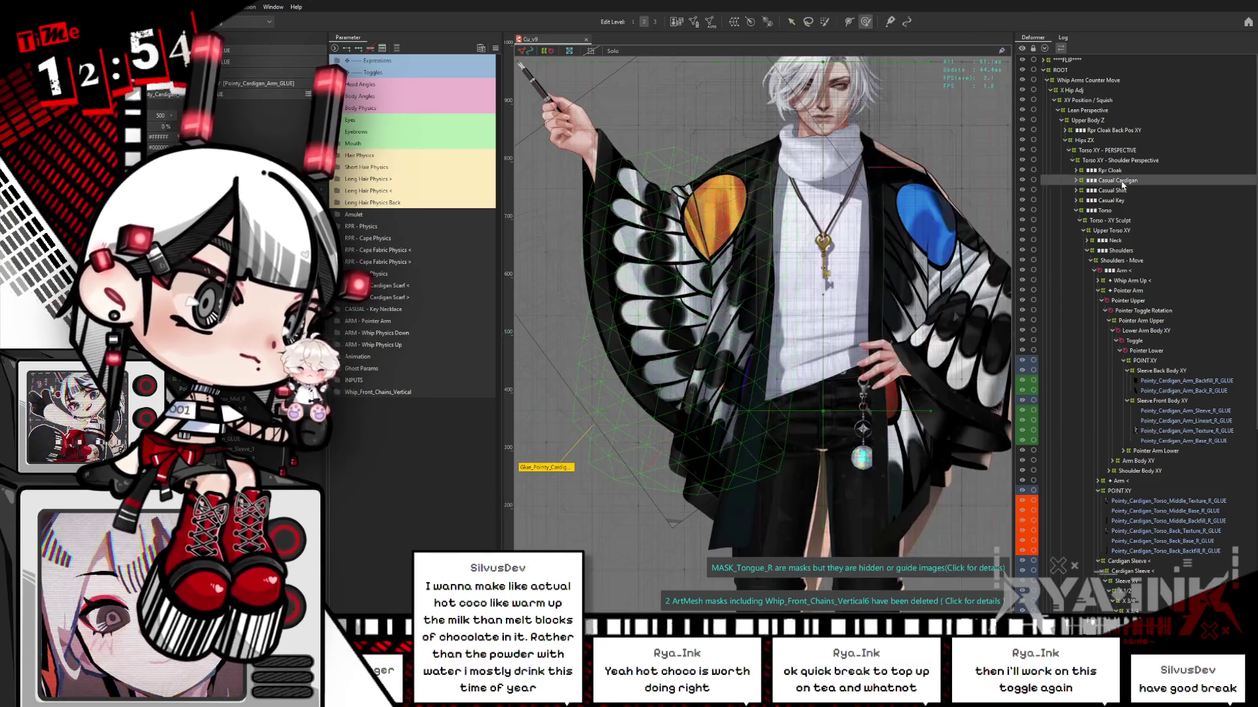
click(1077, 181)
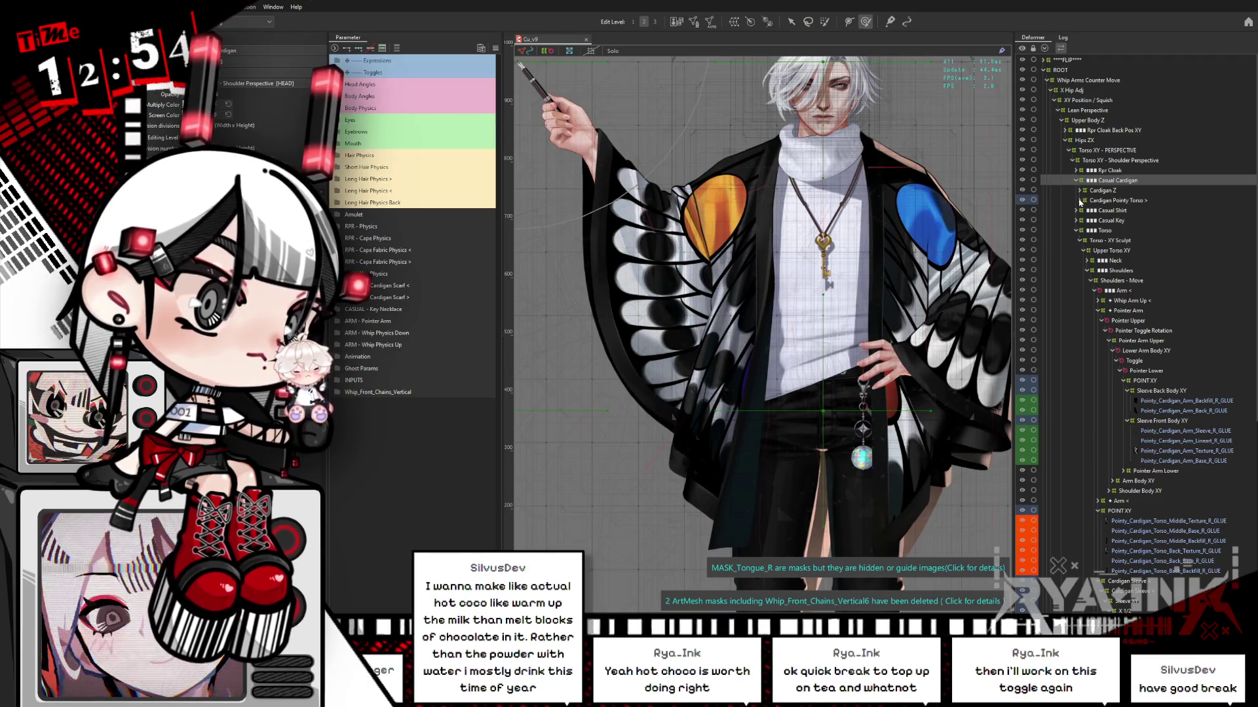
click(1079, 200)
click(1097, 202)
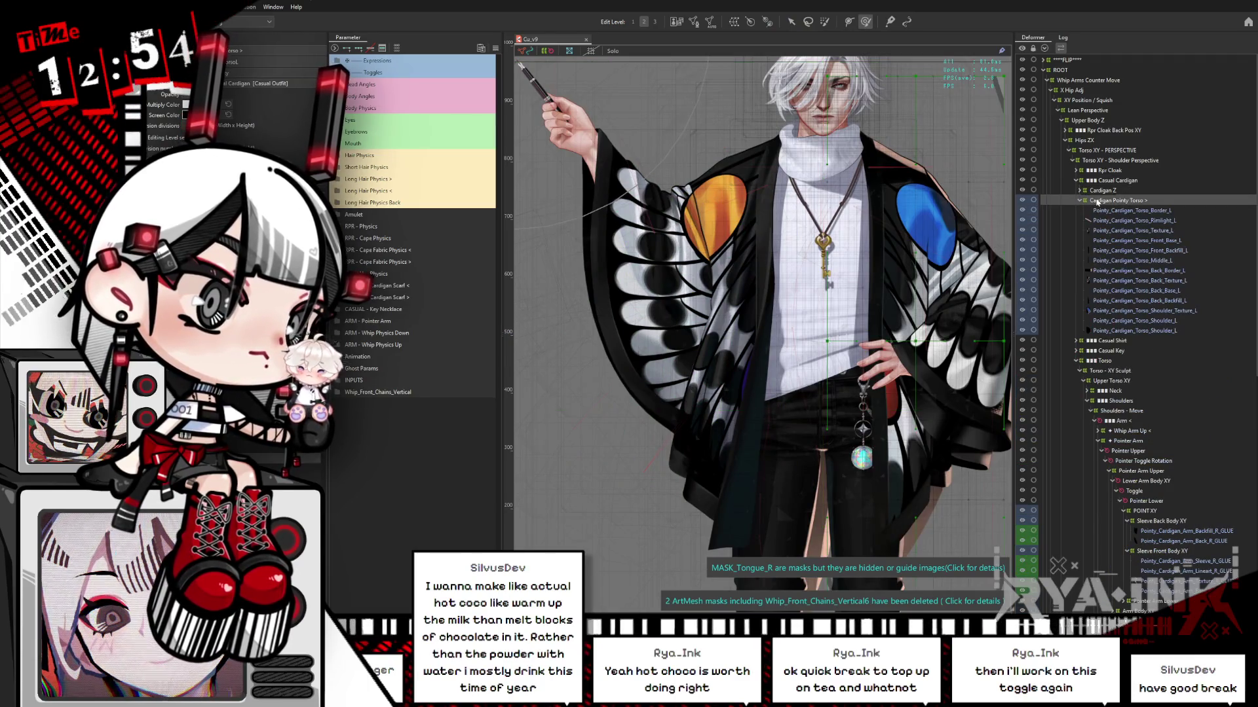
click(1080, 200)
- Expand Cardigan Z, Cardigan Torso XY and Cardigan Shoulder Move, then select the nested Cardigan Pointy Torso's children
click(1080, 190)
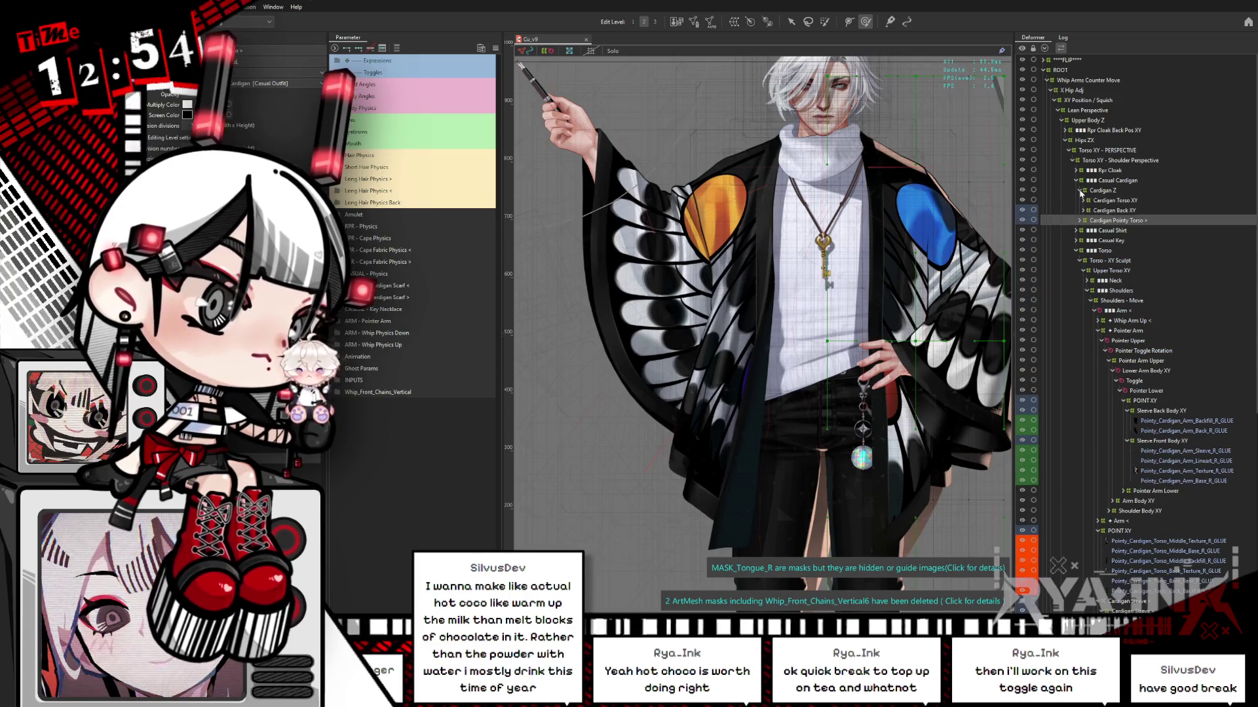
click(1083, 201)
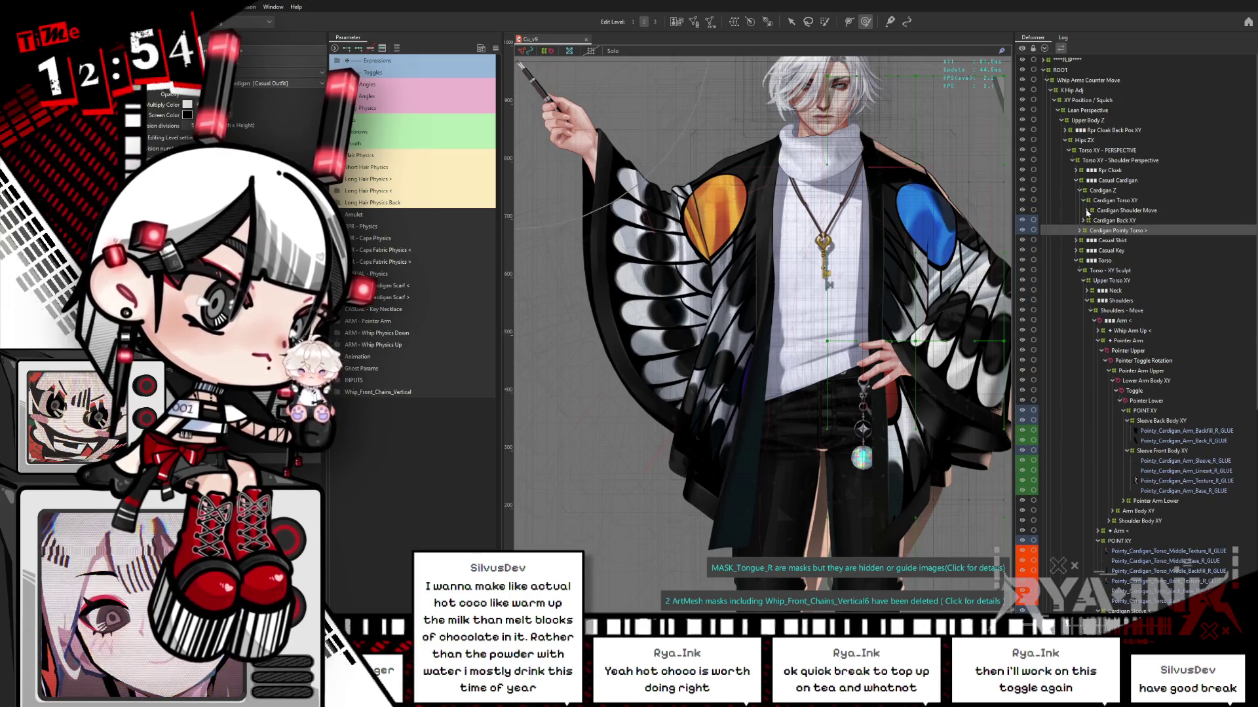
click(1087, 211)
click(1107, 230)
right_click(1118, 234)
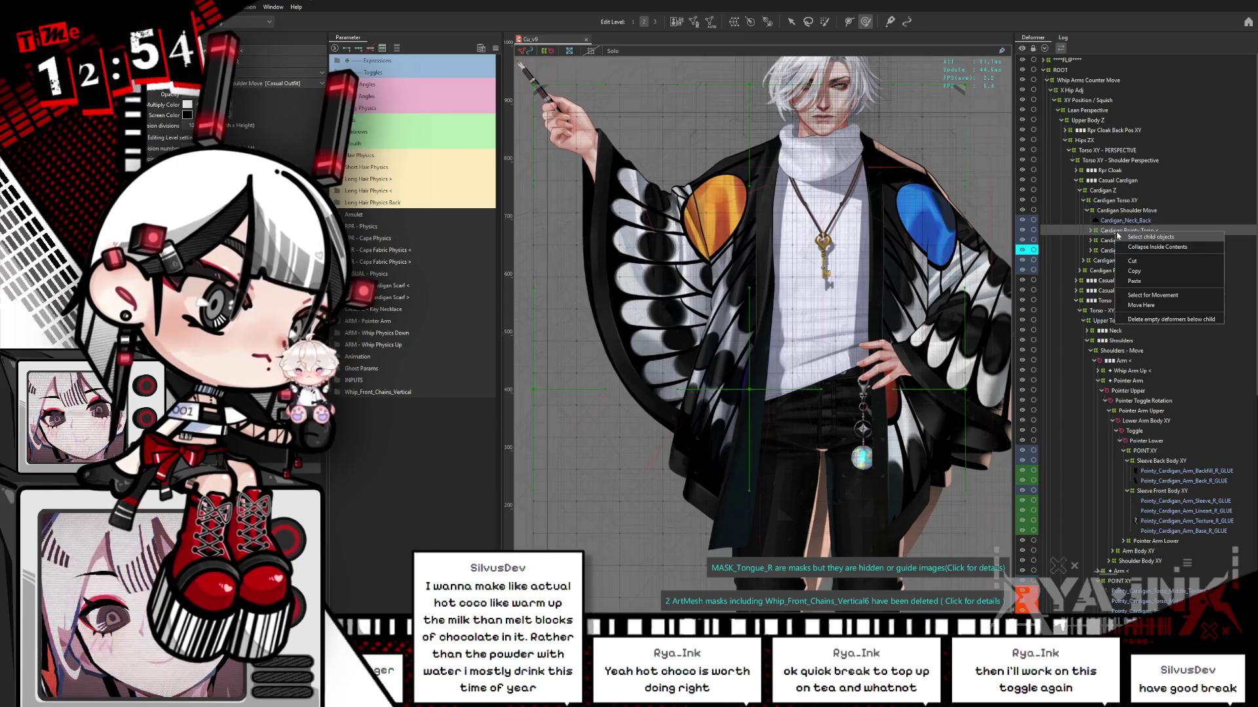
click(1143, 237)
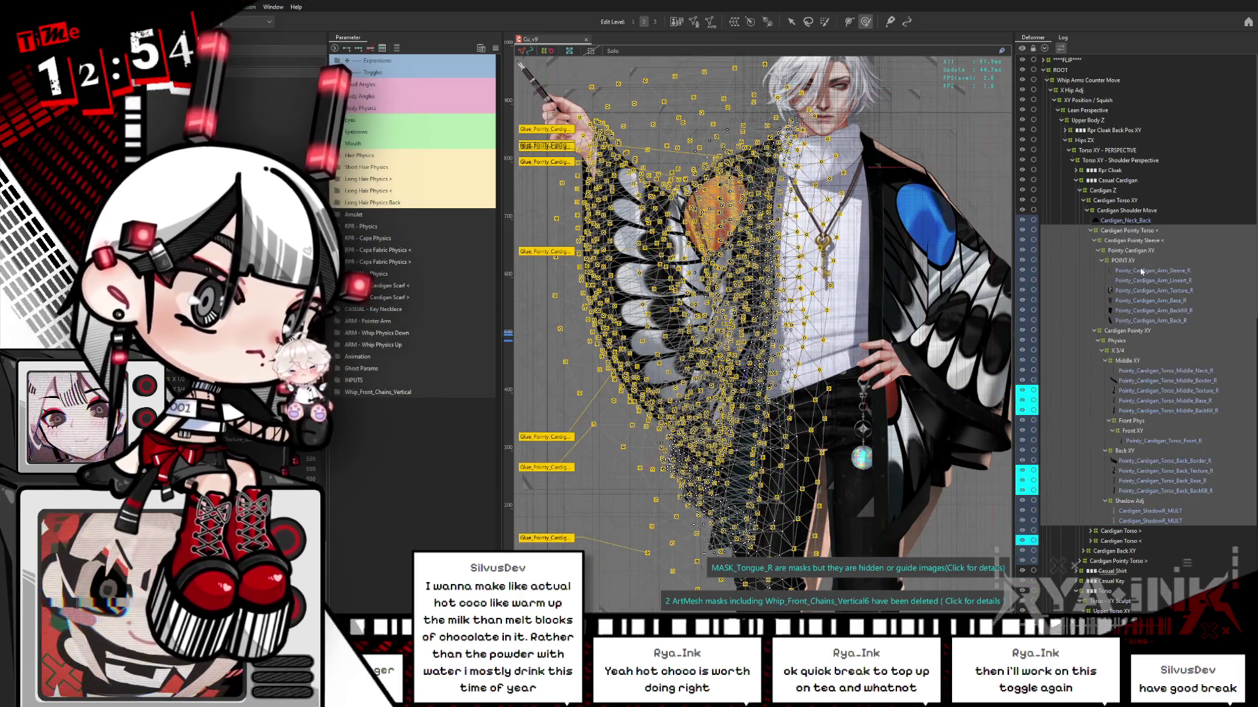
- Inspect both POINT XY deformers, then select all child objects of Cardigan Pointy Torso again
scroll(1141, 271, down, 5)
scroll(1141, 272, down, 5)
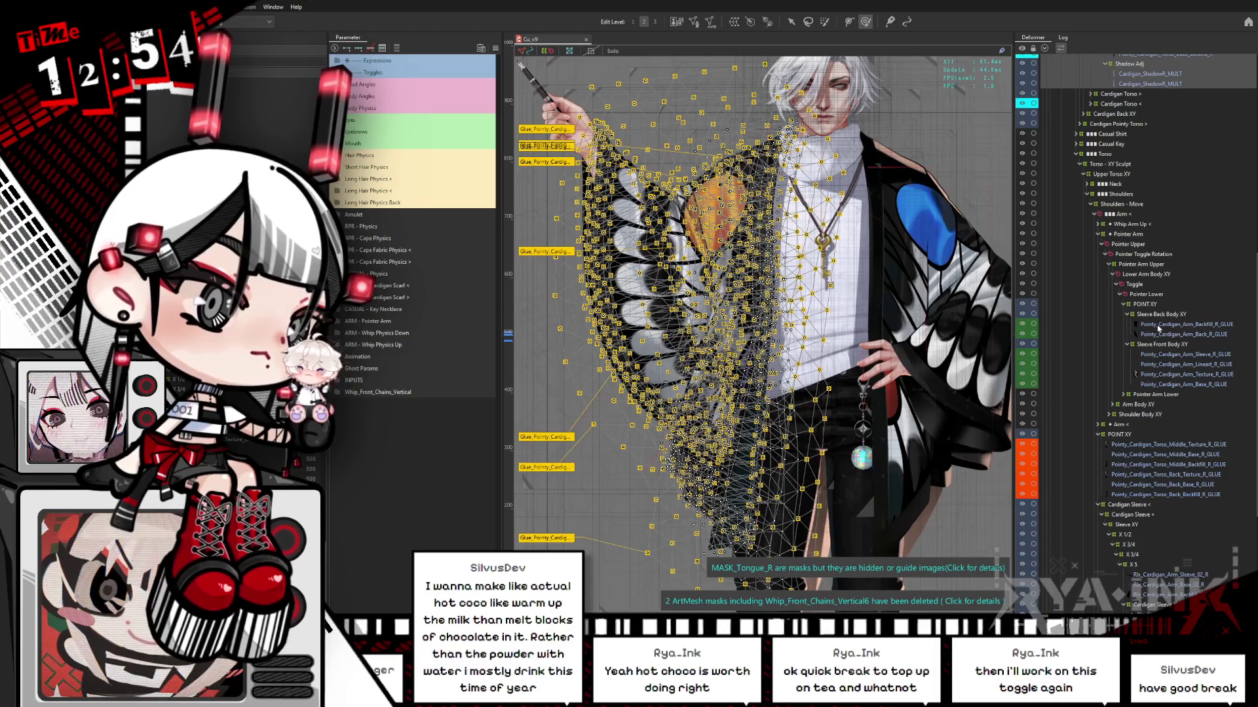
click(1145, 306)
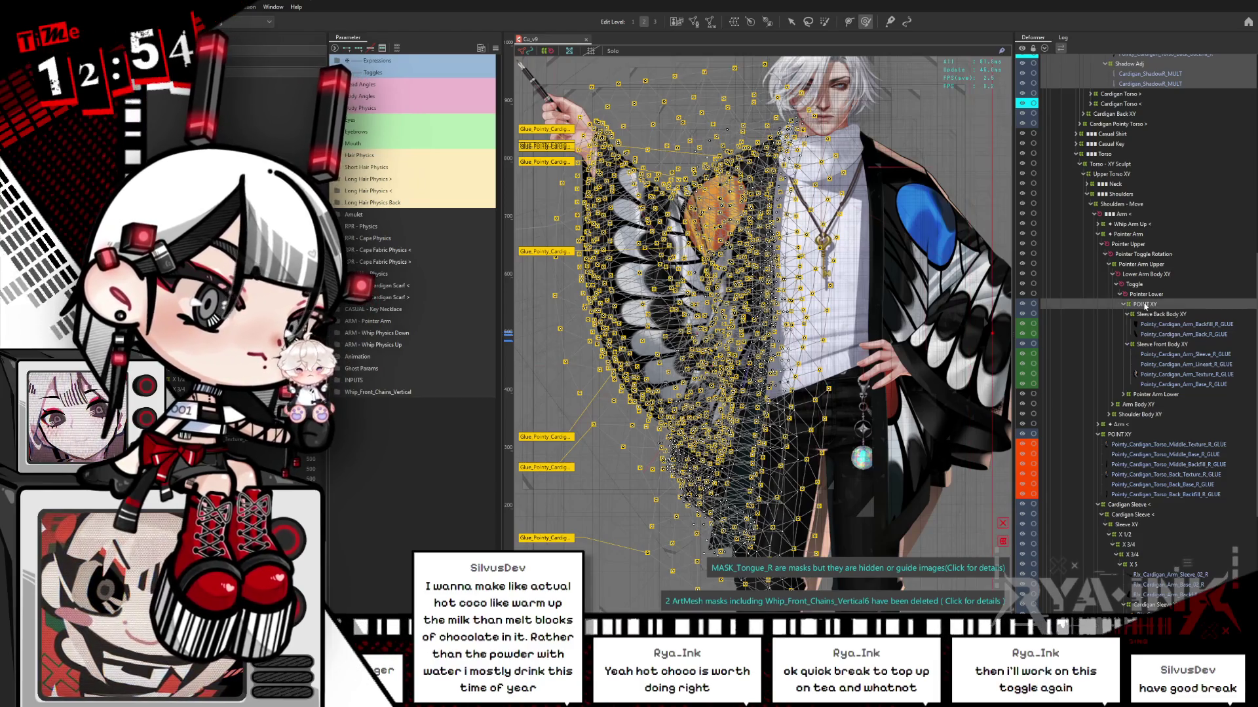
ctrl+click(1126, 436)
scroll(1127, 438, down, 5)
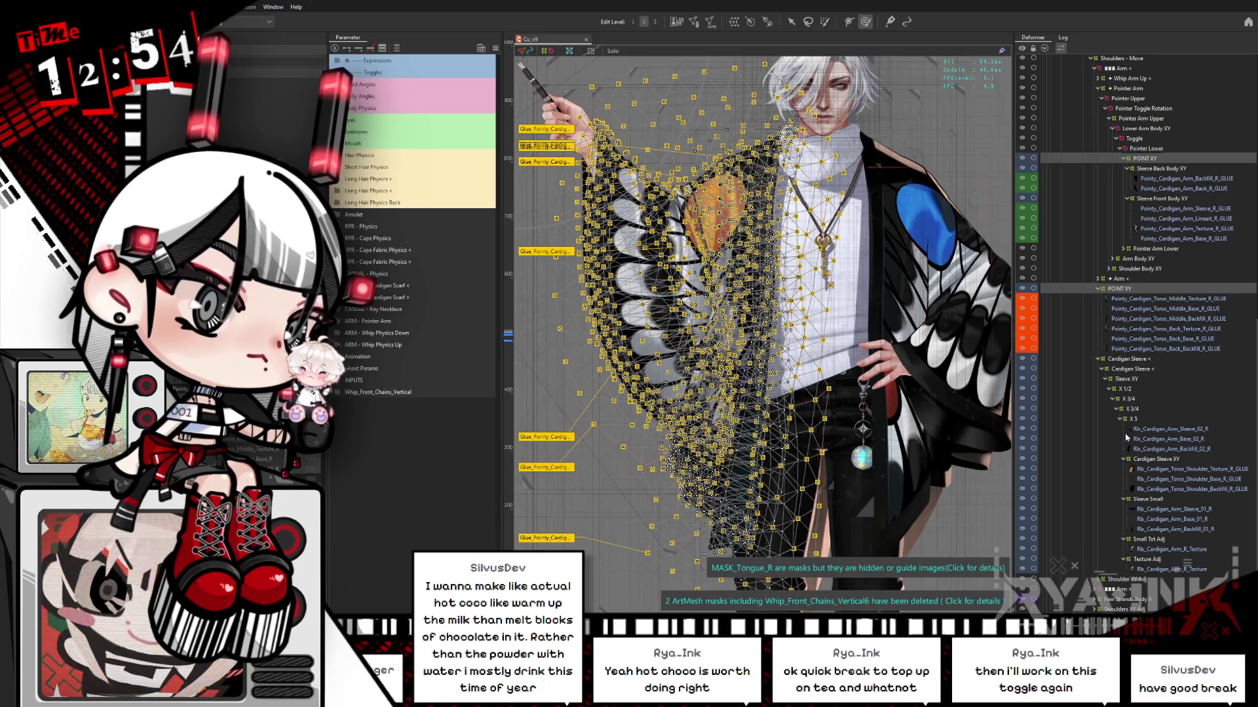
scroll(1126, 393, up, 10)
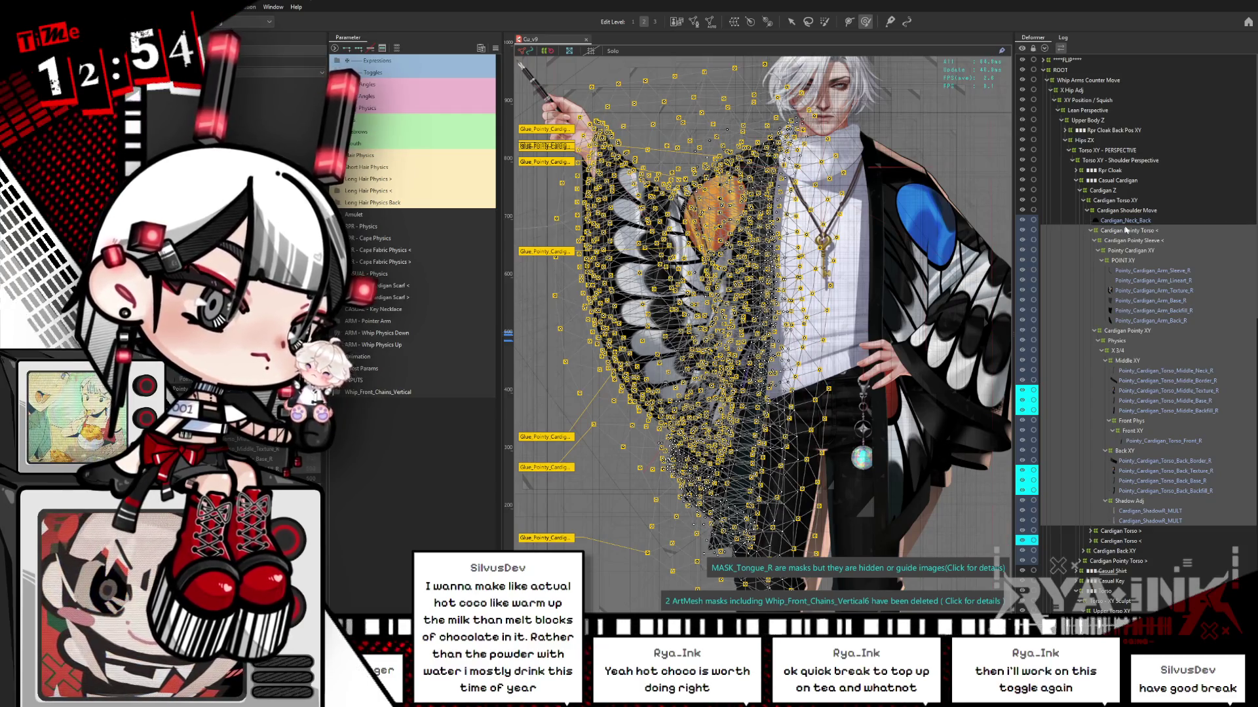
right_click(1126, 233)
click(1150, 238)
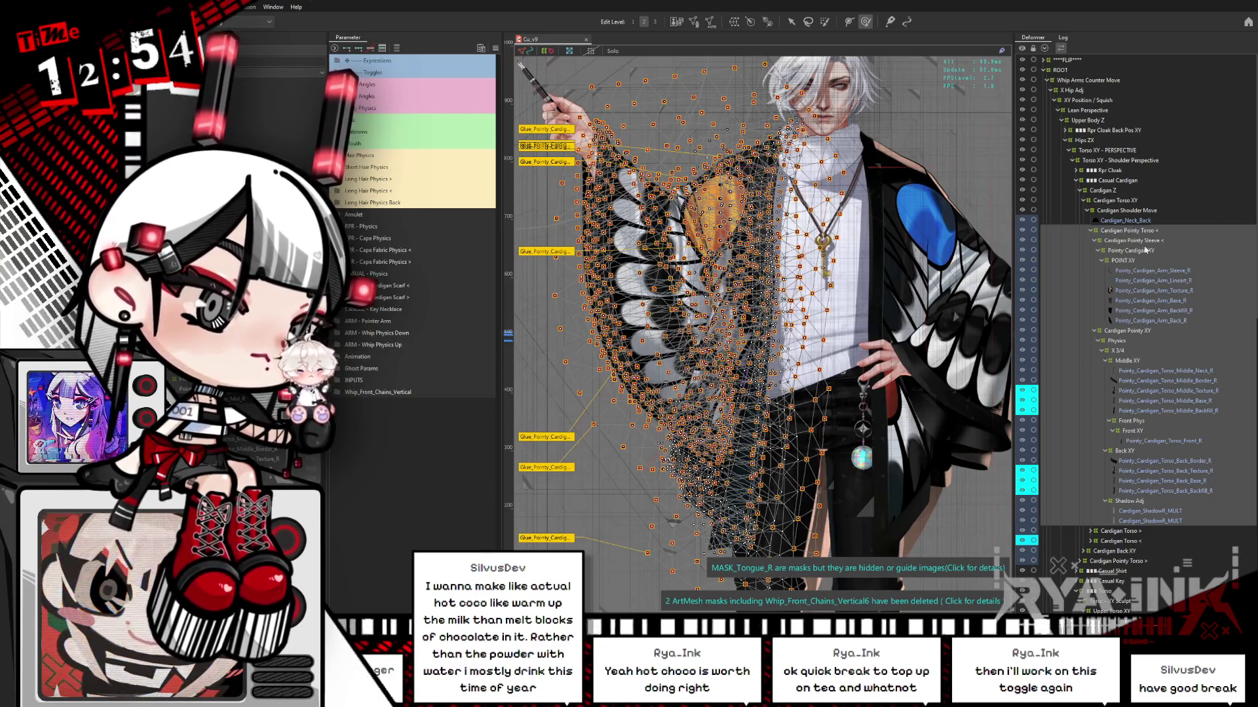
- Apply a new Color tag to the selected Cardigan Pointy Torso objects and review them in the Deformer tree
right_click(259, 367)
mouse_move(331, 371)
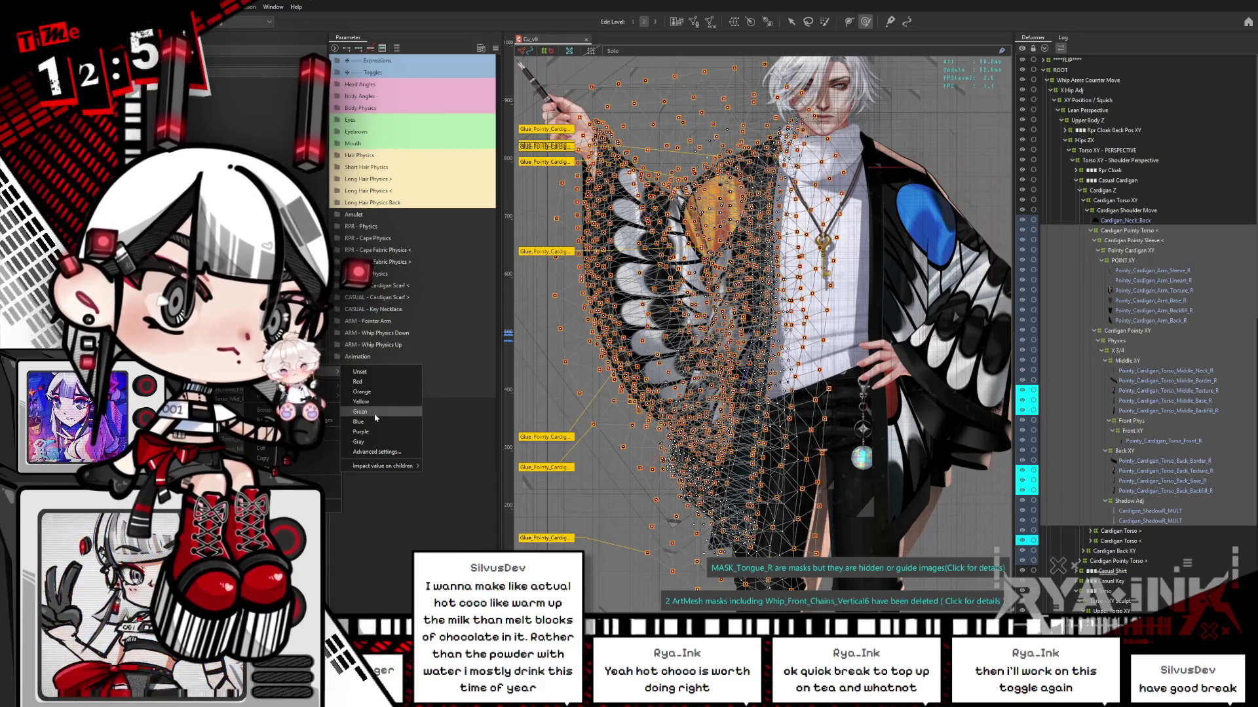
click(635, 304)
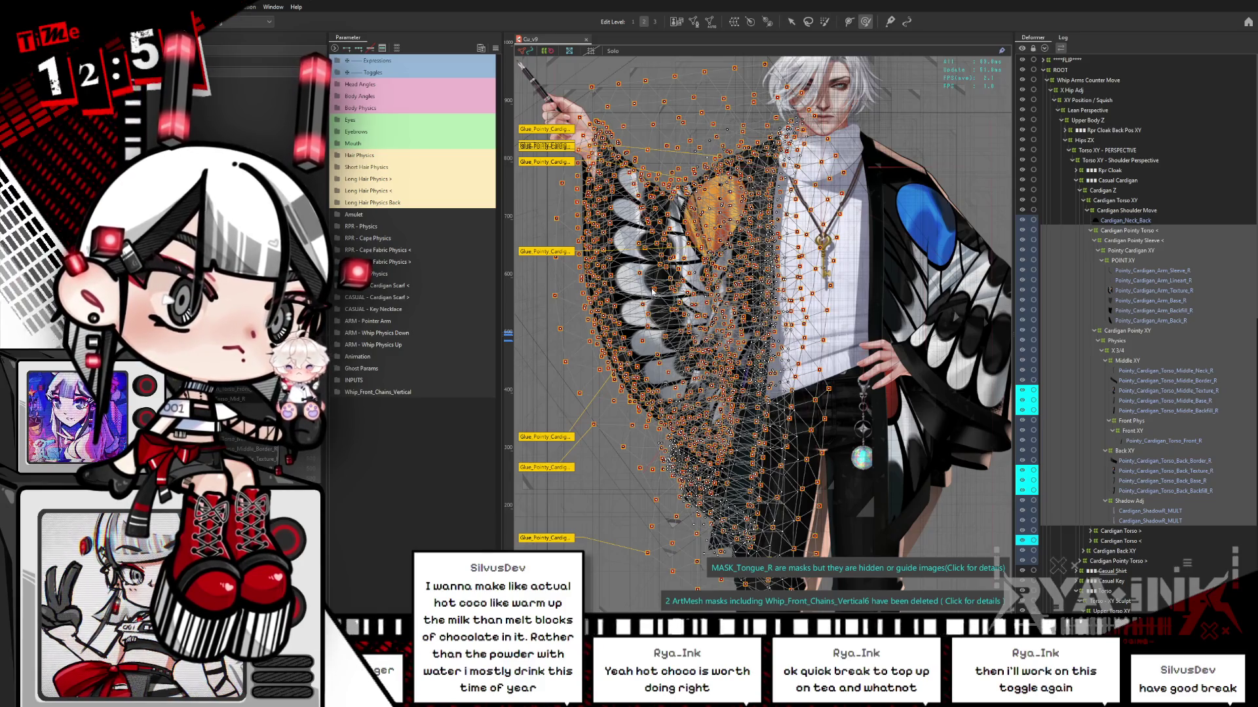
click(655, 371)
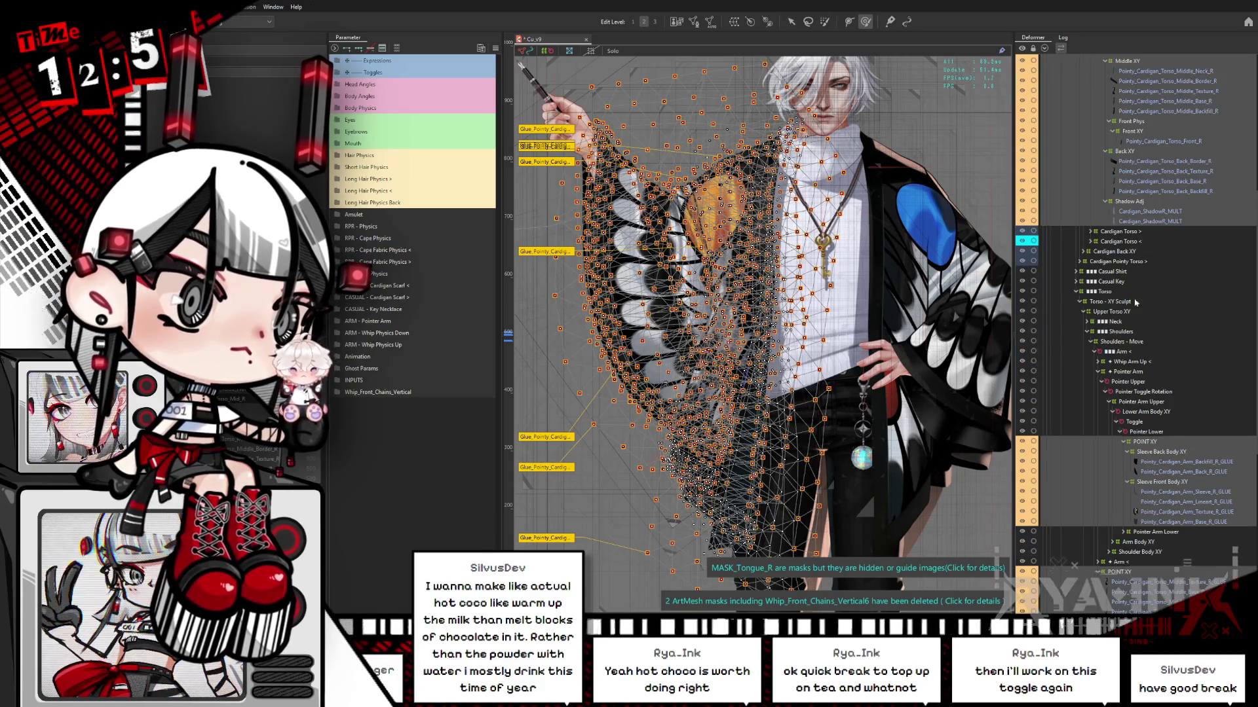
scroll(1171, 279, up, 2)
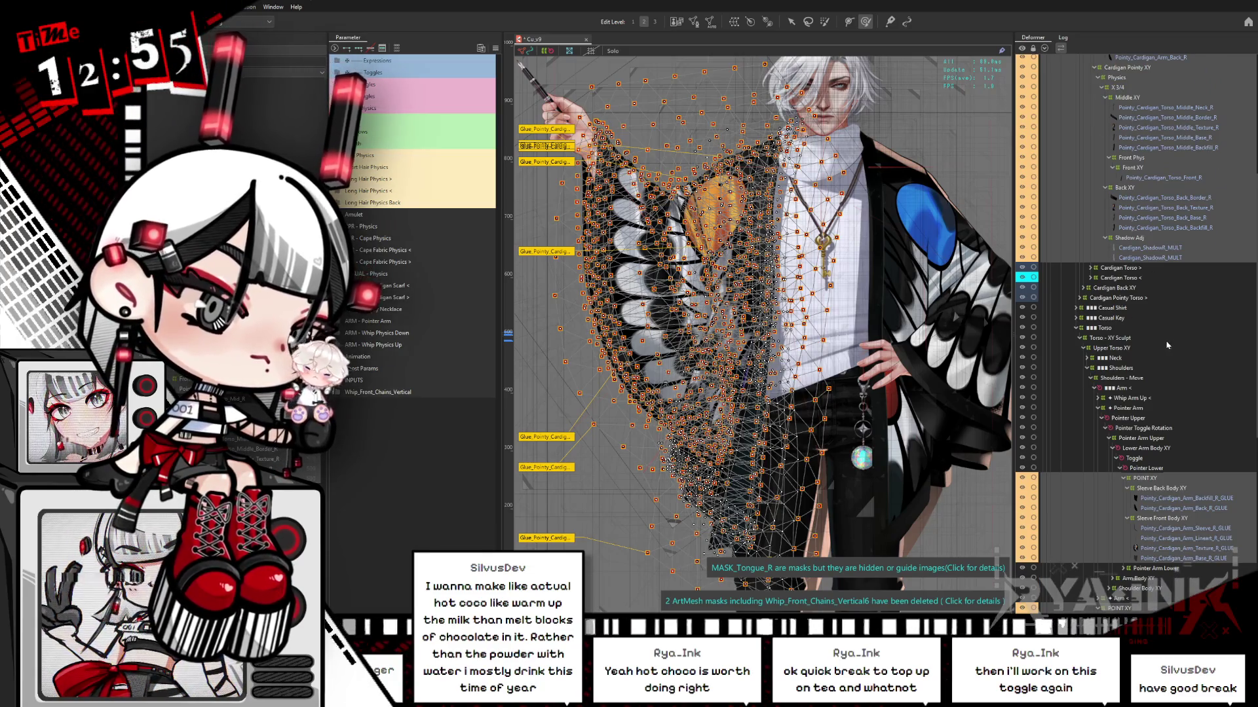
scroll(1166, 344, down, 7)
scroll(1167, 345, down, 7)
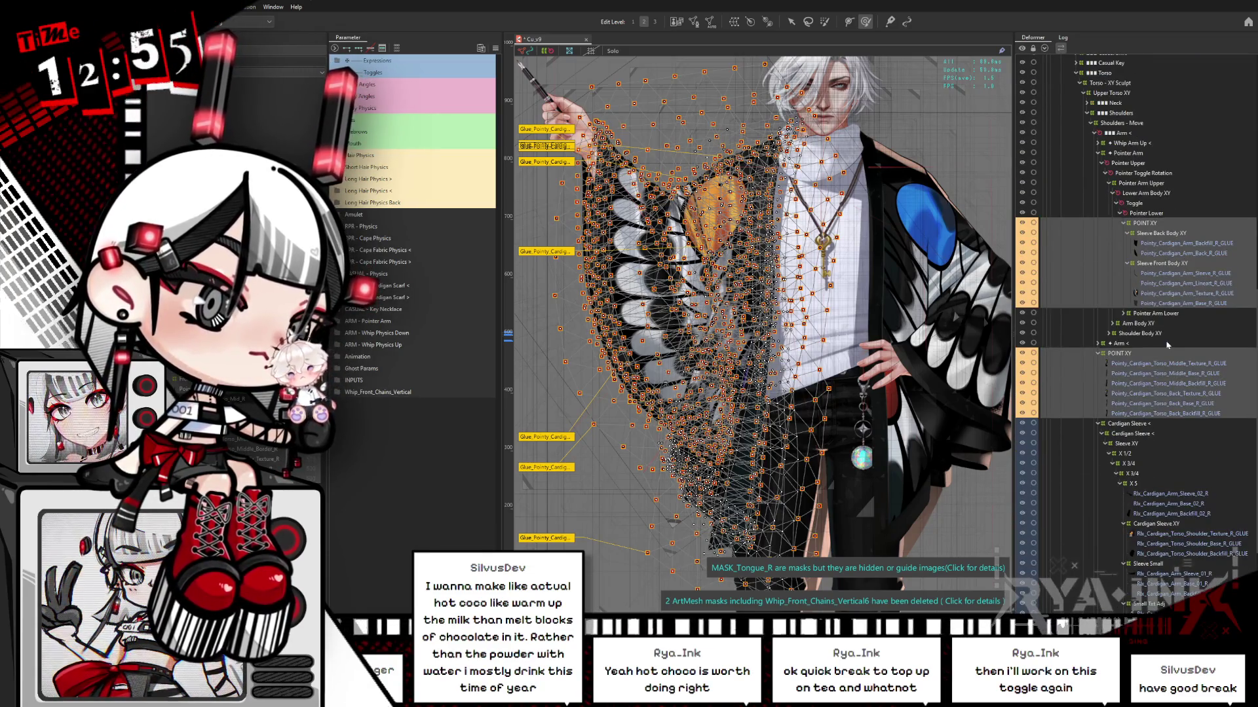
scroll(1166, 345, down, 4)
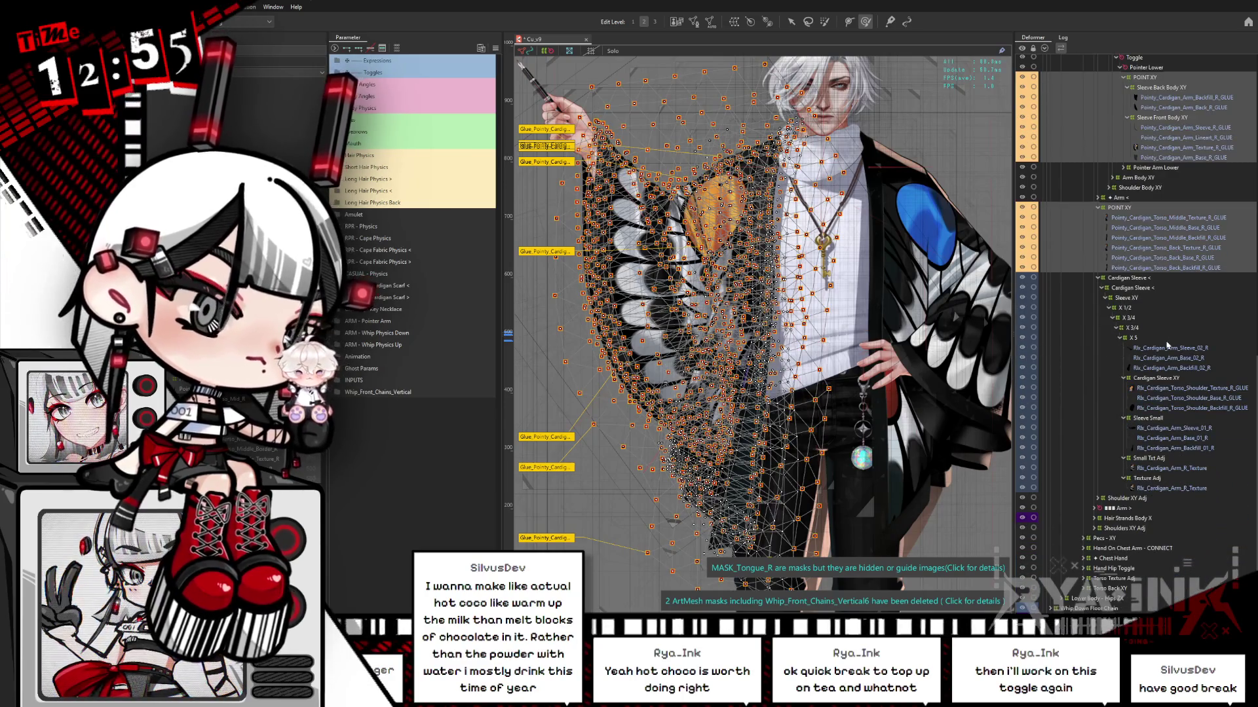
scroll(1167, 344, up, 5)
scroll(1176, 338, up, 5)
scroll(1190, 326, up, 5)
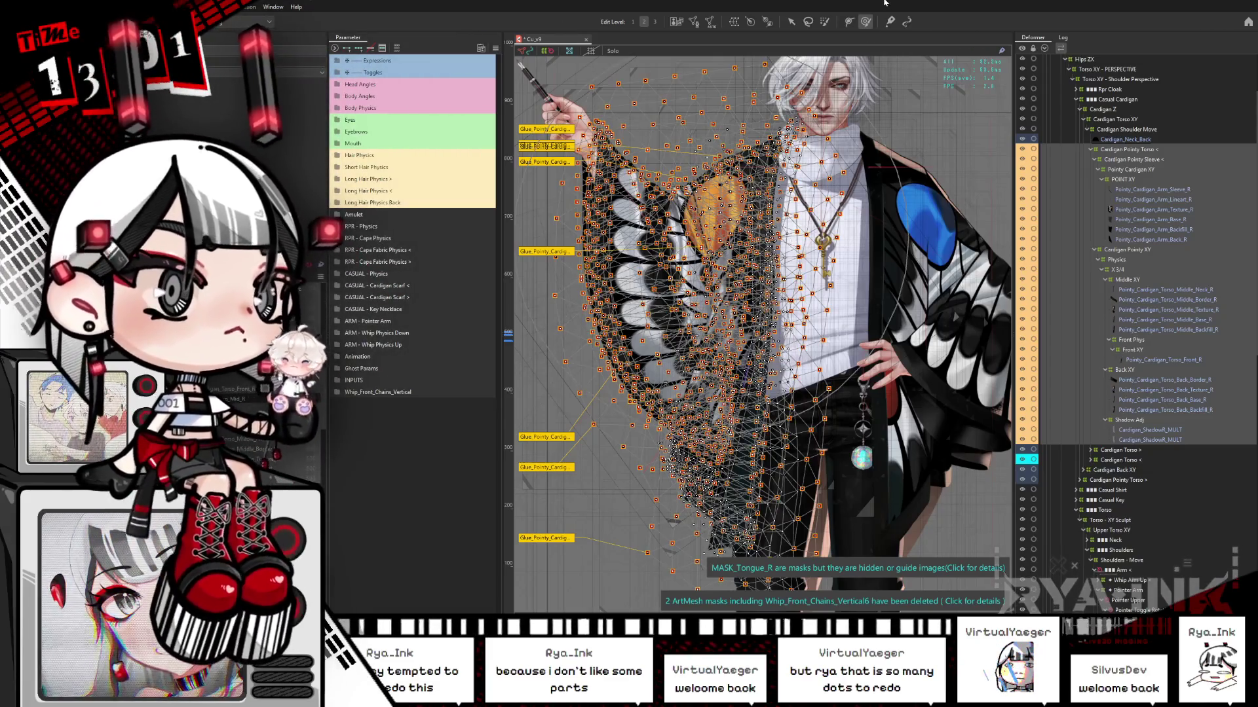
- Hide the mesh overlay to preview the cape and save Cu_v9 with Ctrl+S
scroll(822, 177, down, 2)
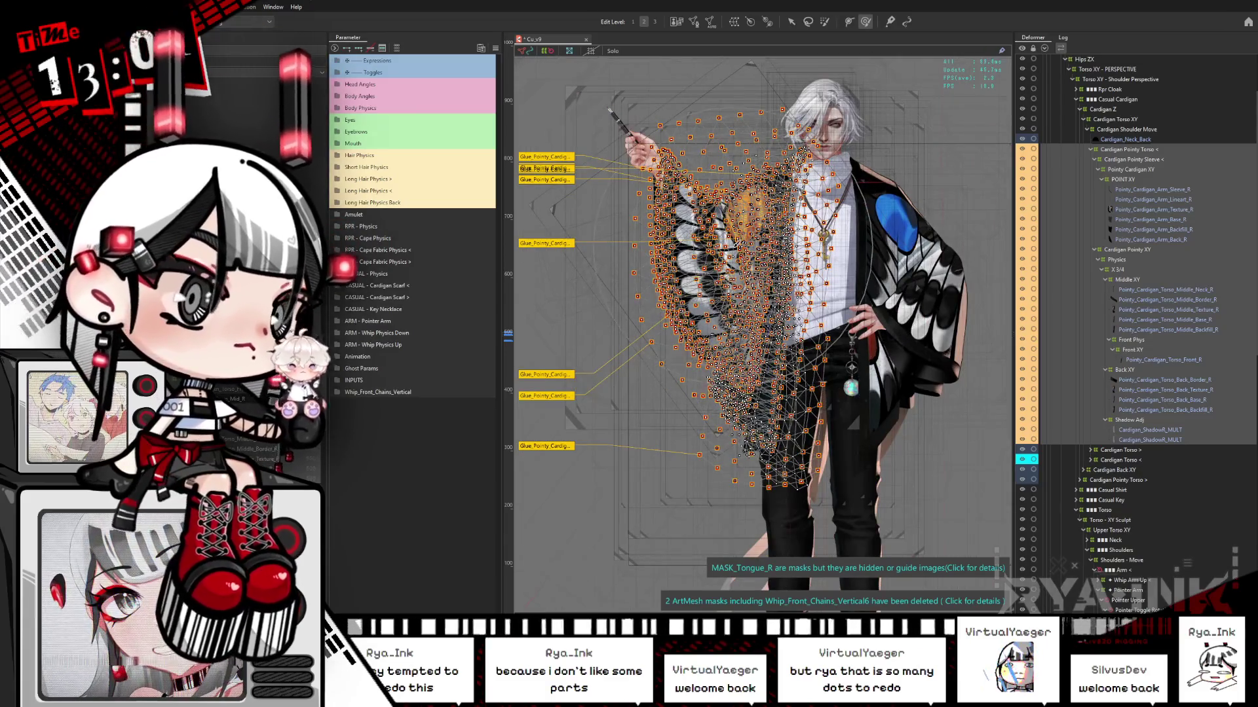
key(ctrl+h)
scroll(721, 160, up, 2)
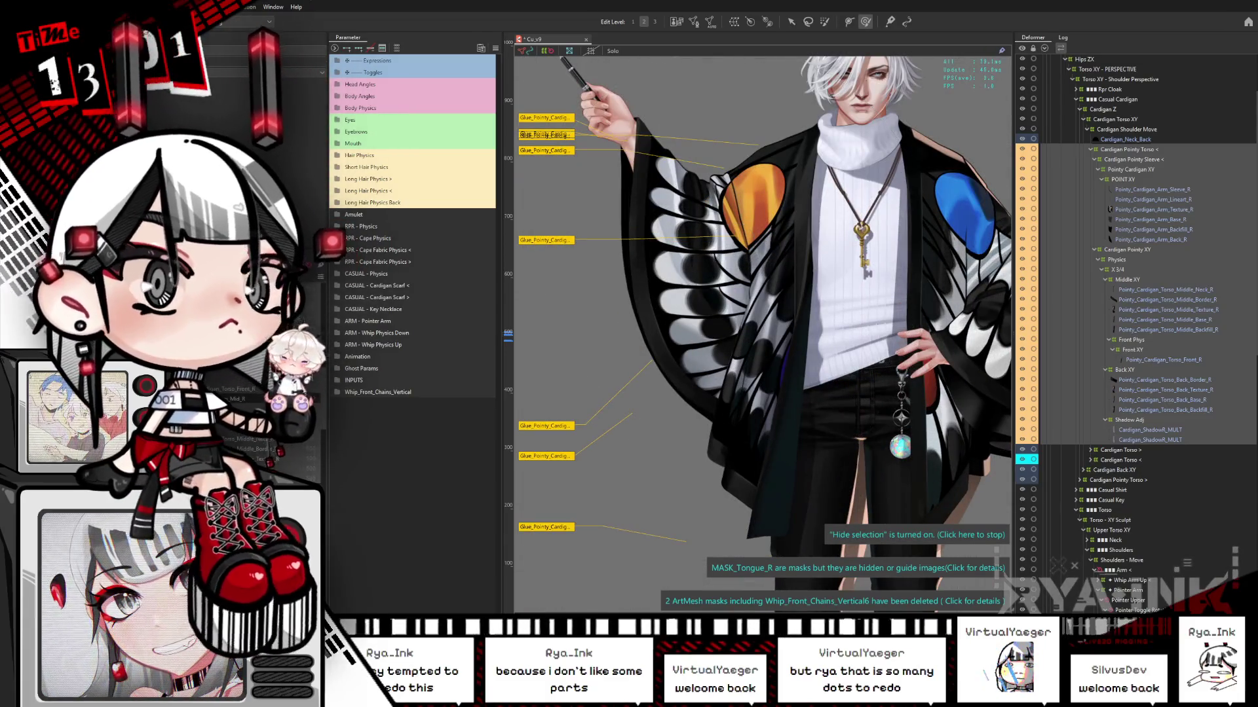
key(alt+f)
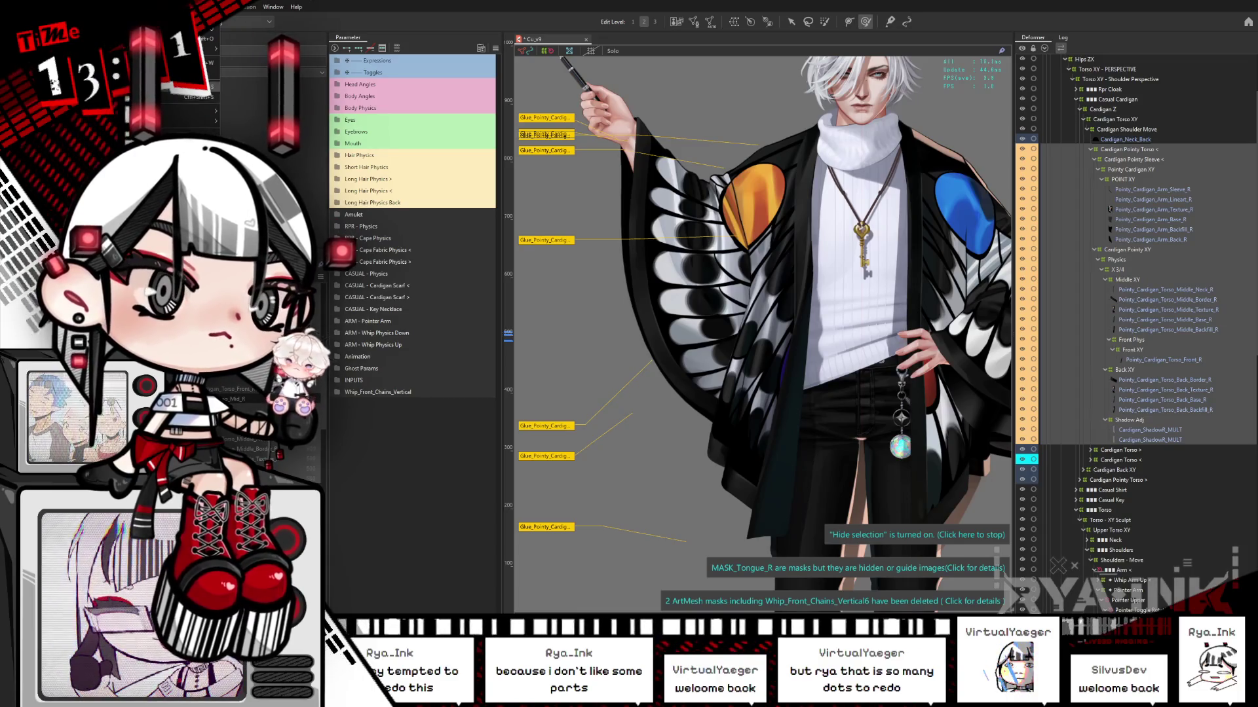
key(Escape)
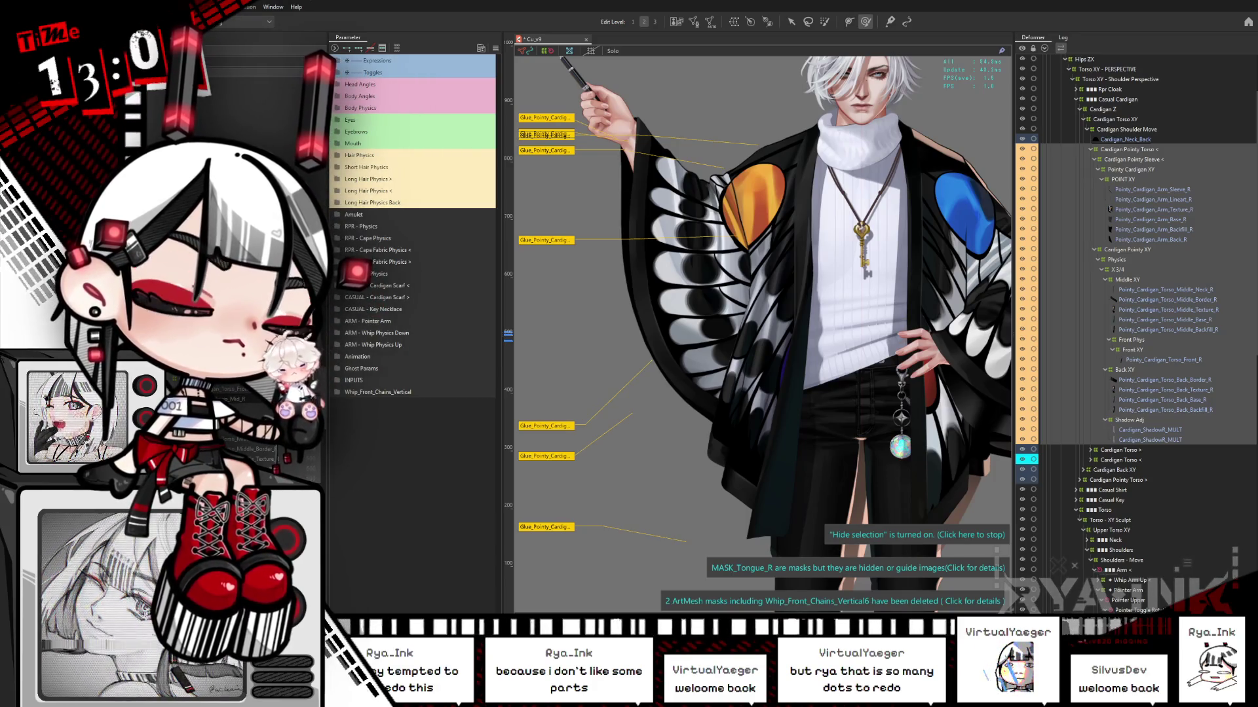
key(ctrl+s)
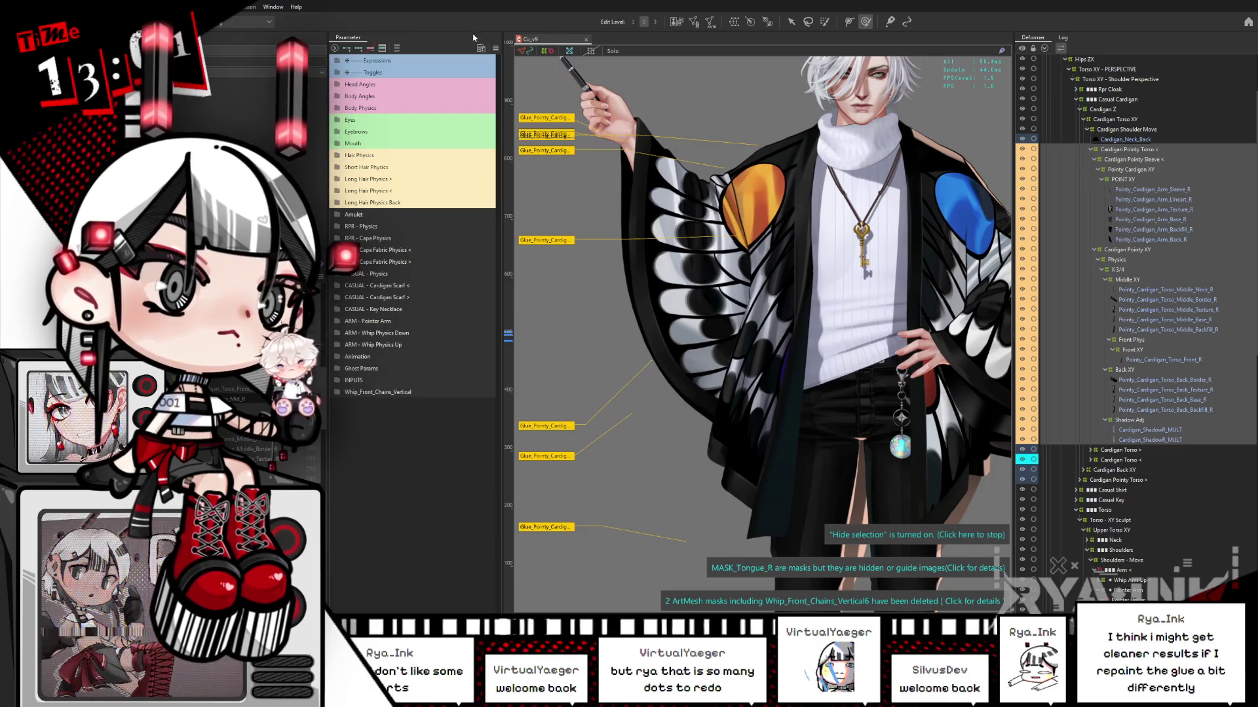
- Save the rig as the new incremental version Cu_v10
key(alt+f)
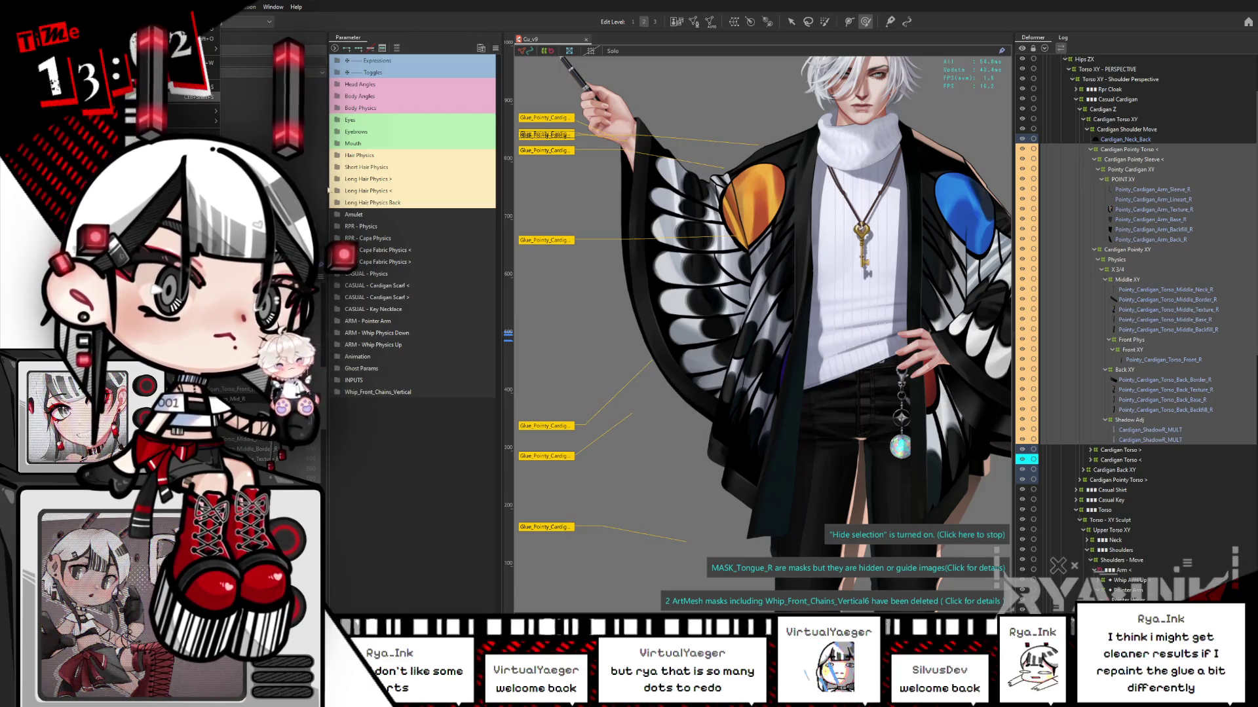
click(686, 343)
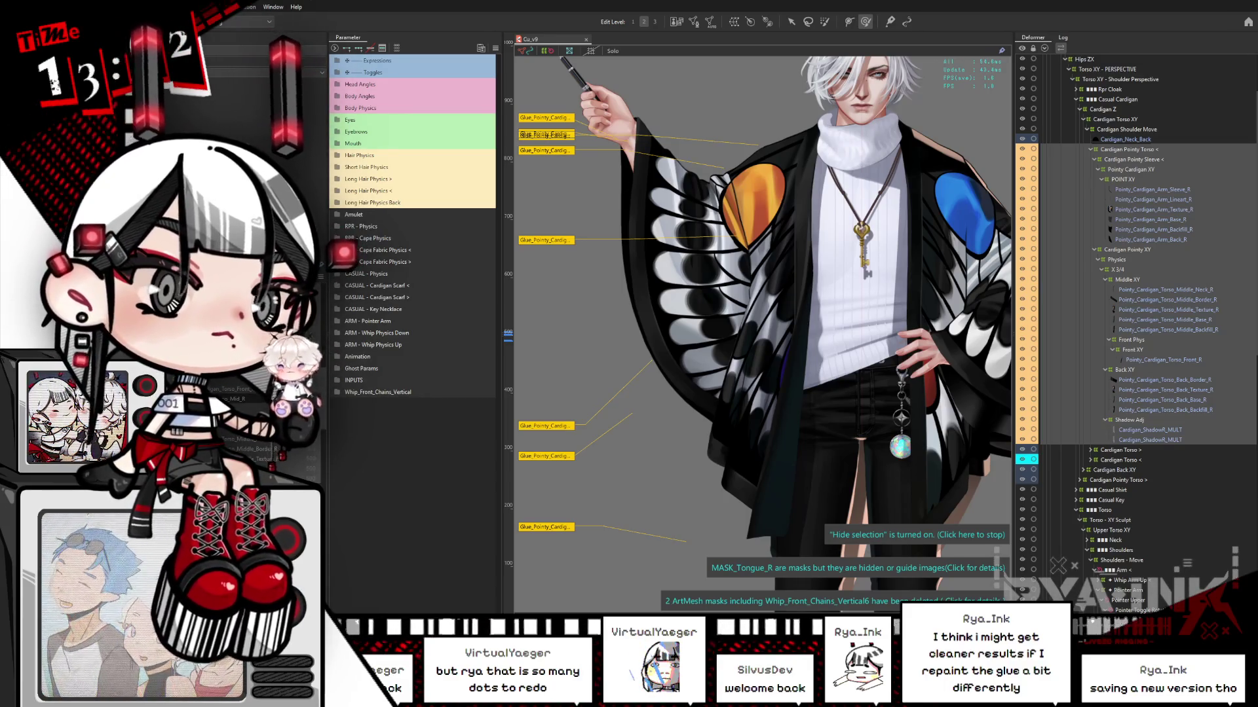
key(ctrl+alt+s)
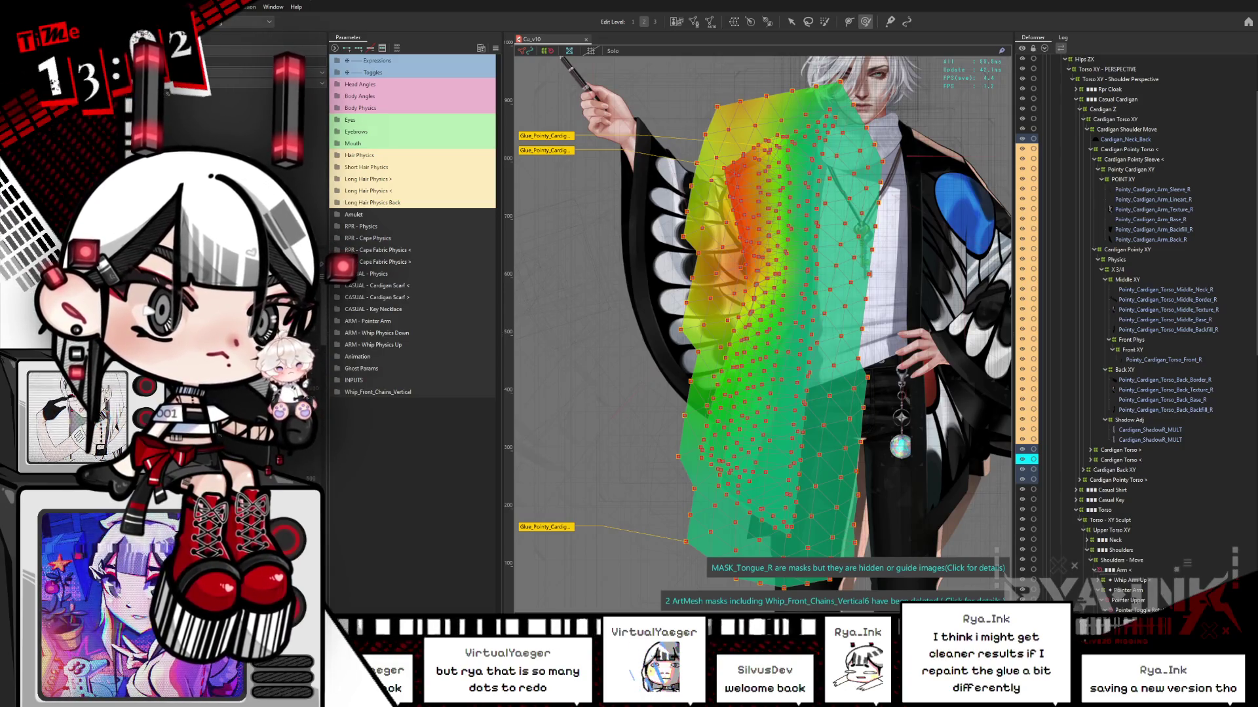
- Zoom out and expand the Expressions parameter group, toggling the parameter filter
scroll(645, 277, down, 5)
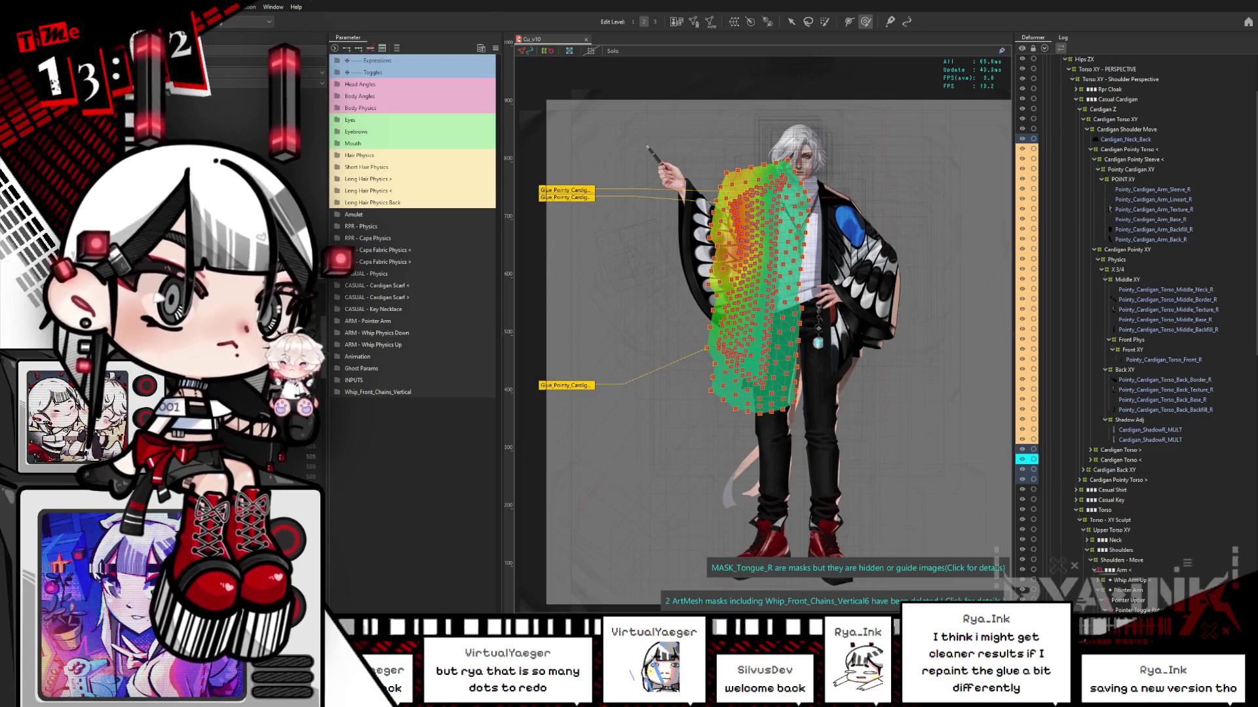
click(398, 47)
click(397, 48)
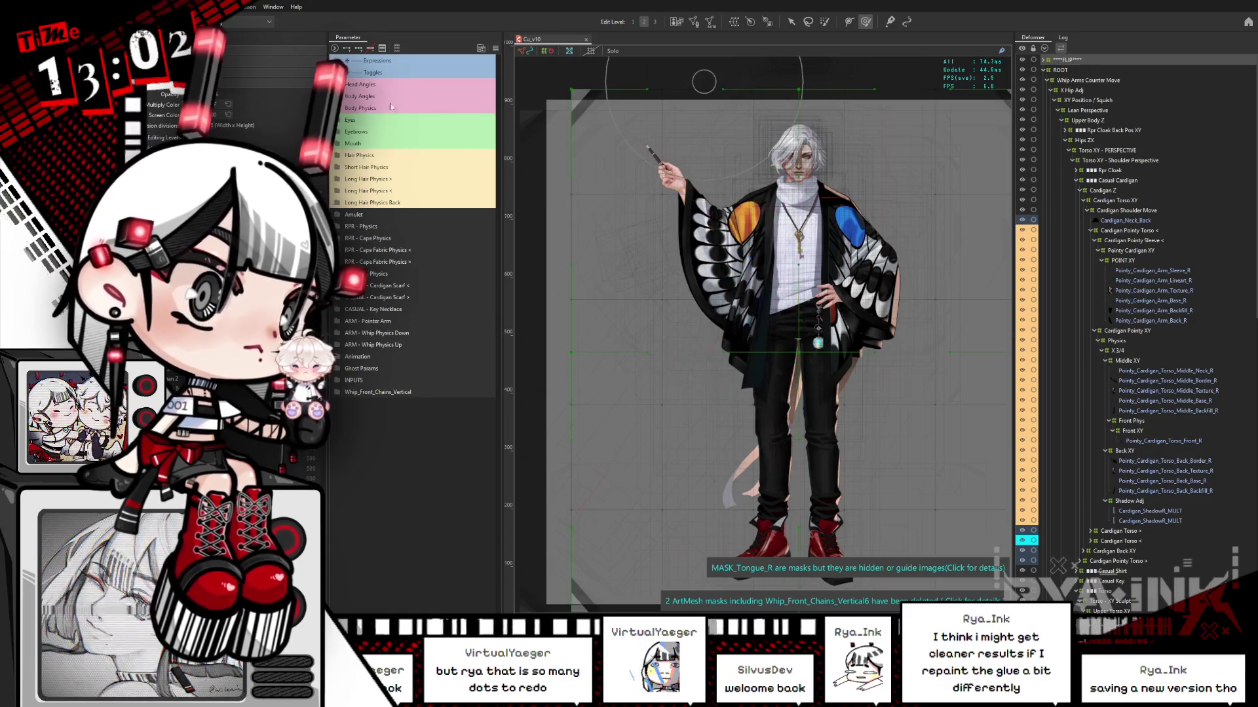
click(353, 60)
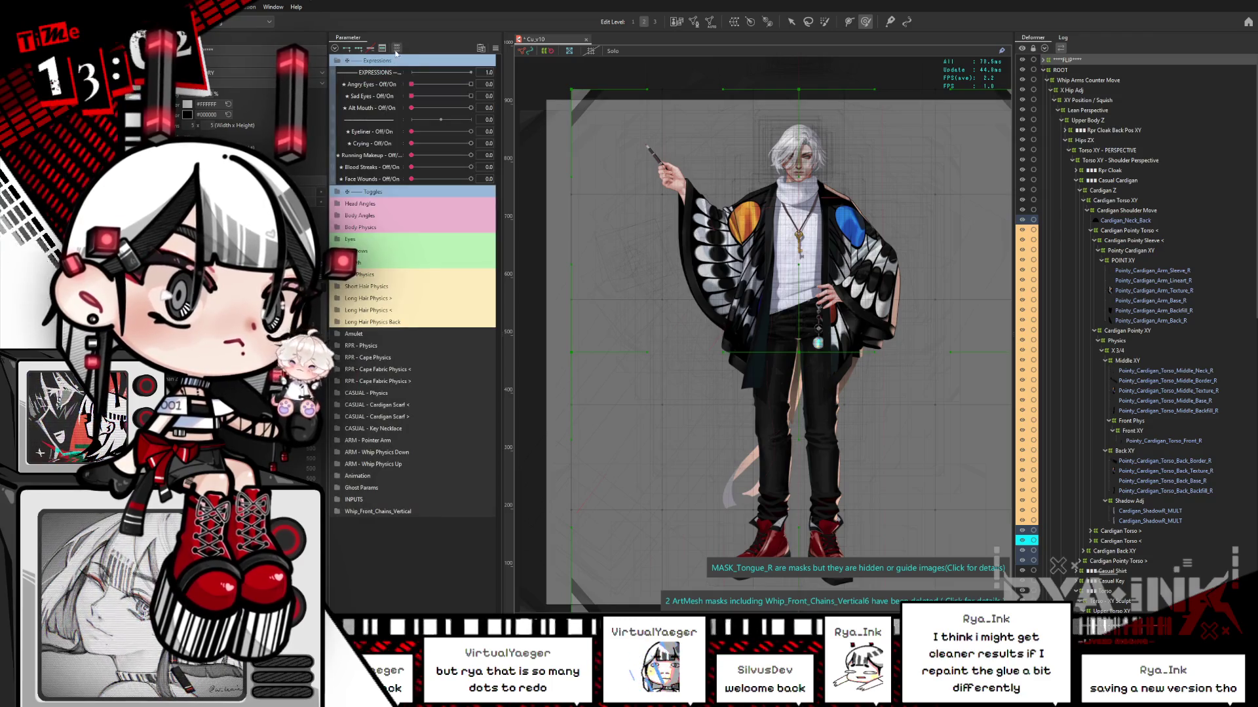
click(395, 48)
click(396, 48)
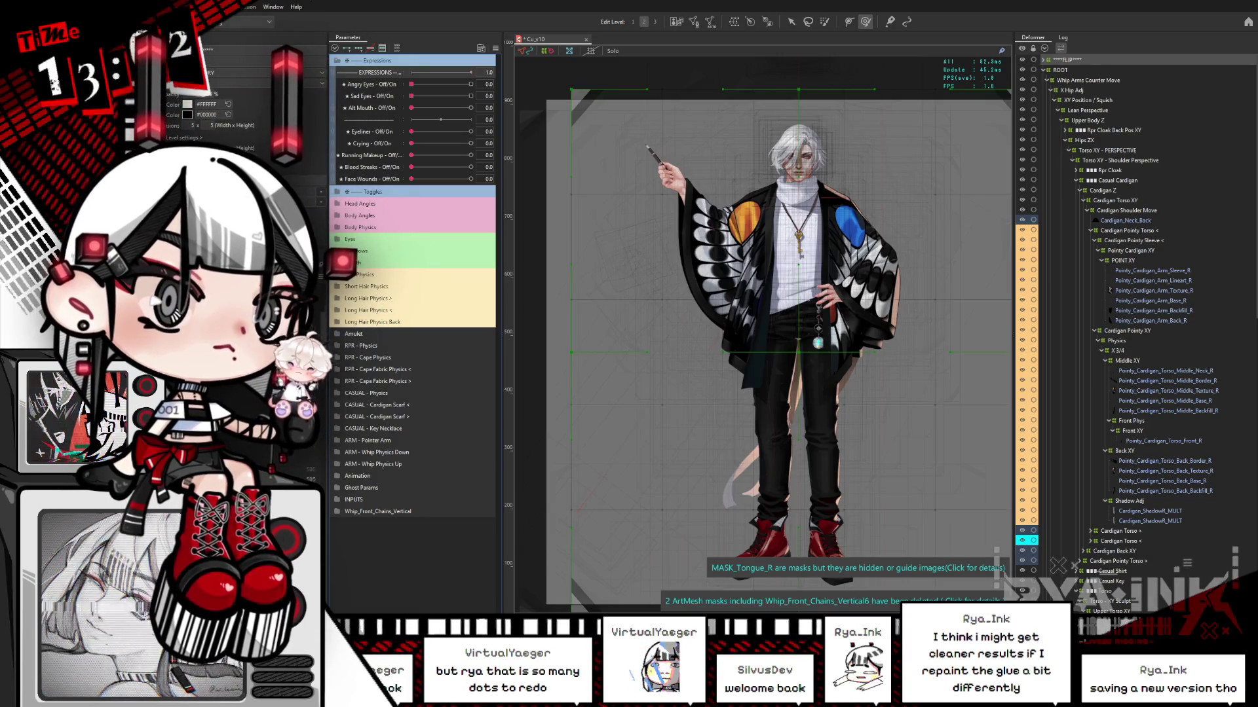
- Select the Glue_Pointy_Cardigan sleeve-edge and torso glue meshes and filter parameters to them
click(753, 275)
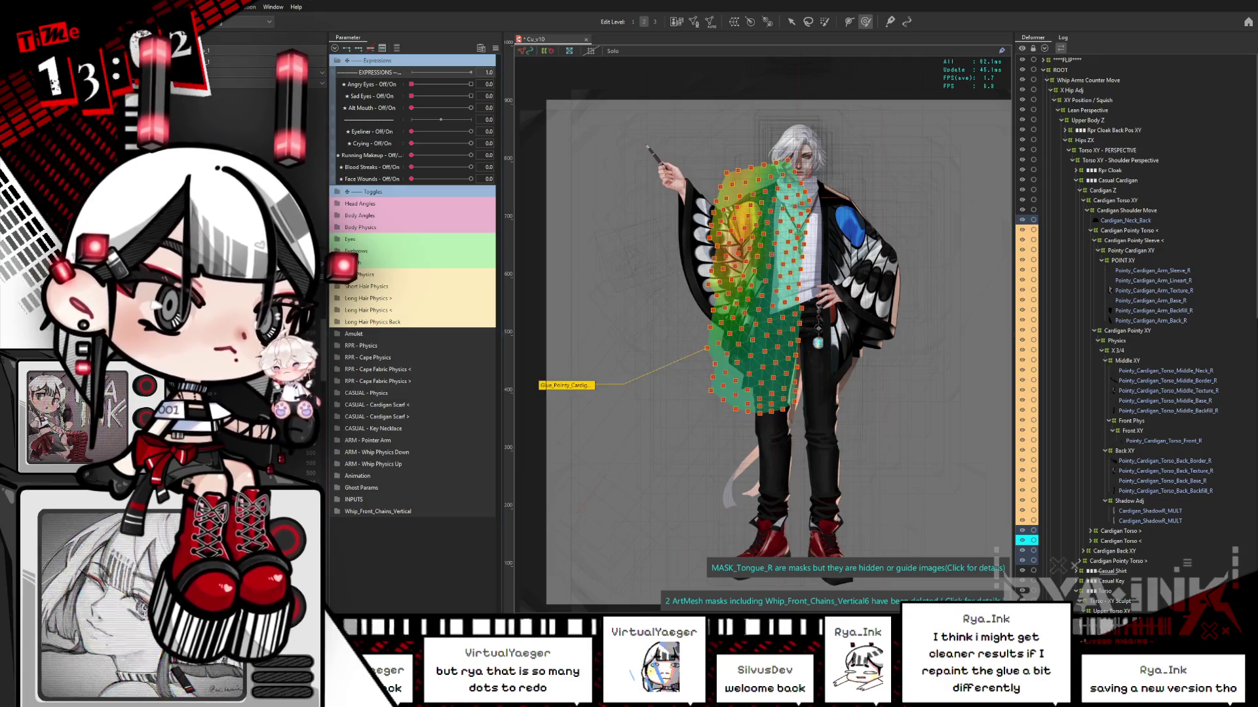
key(ctrl+a)
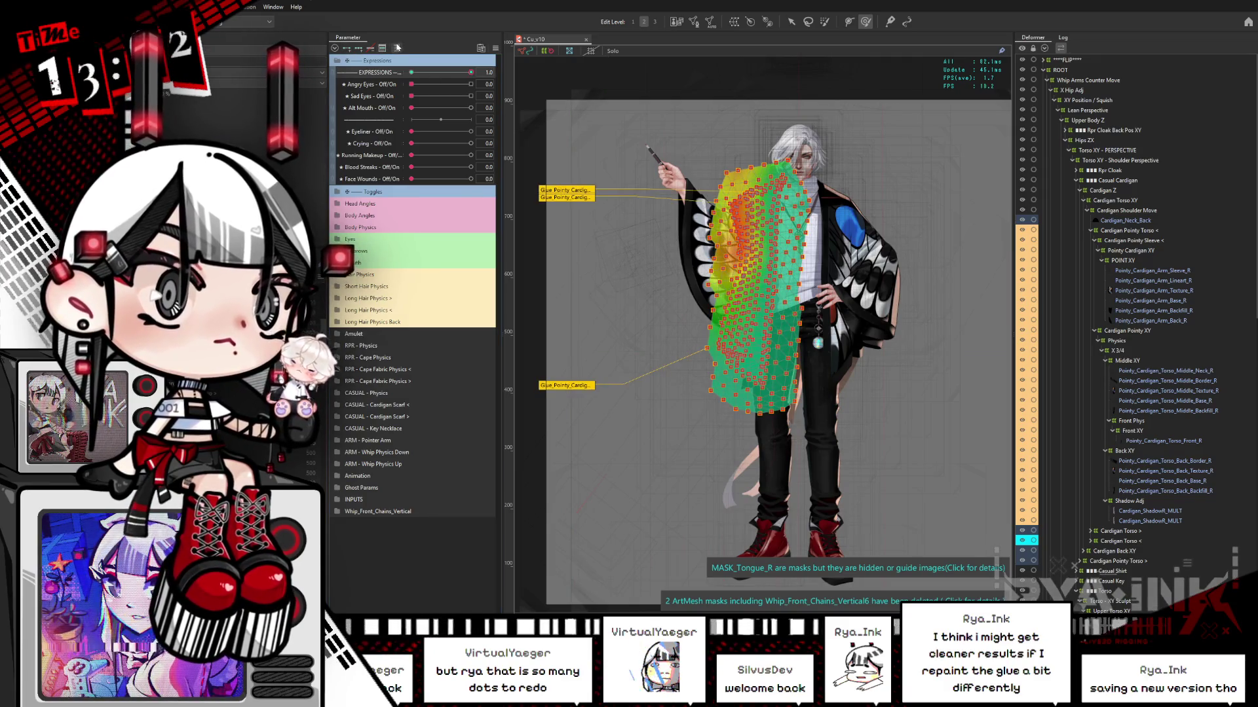
click(396, 47)
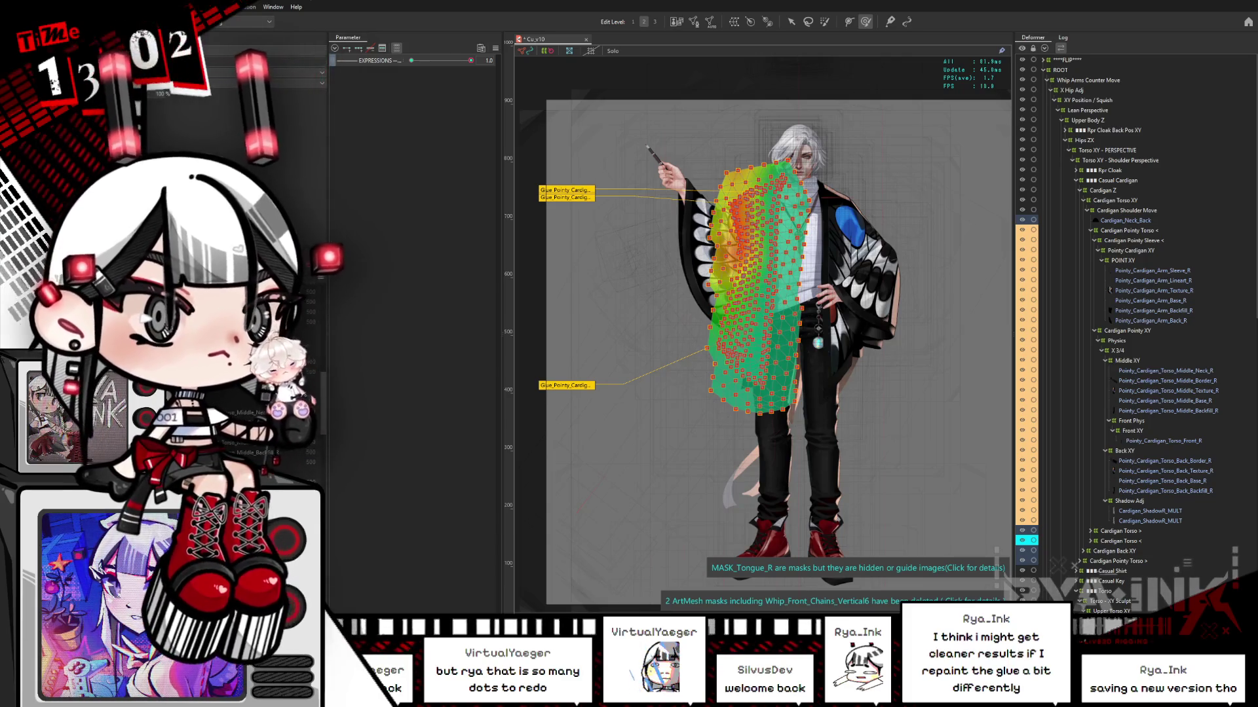
click(209, 61)
click(209, 72)
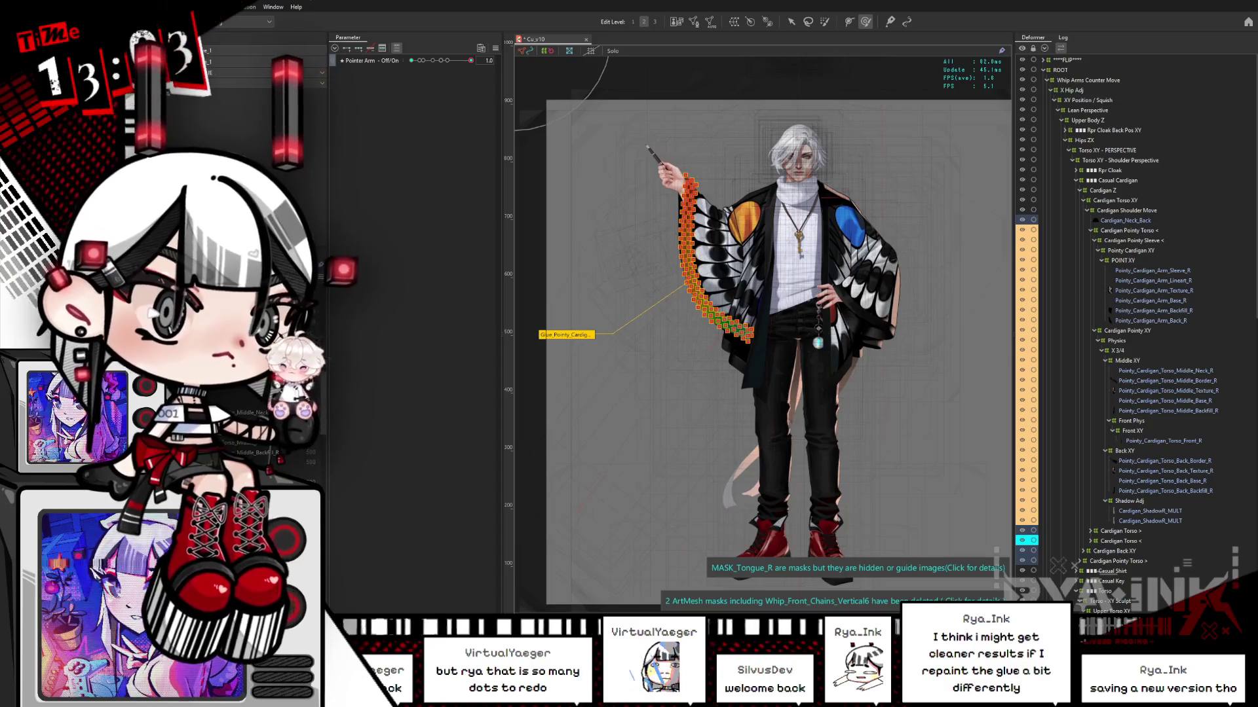
ctrl+click(210, 60)
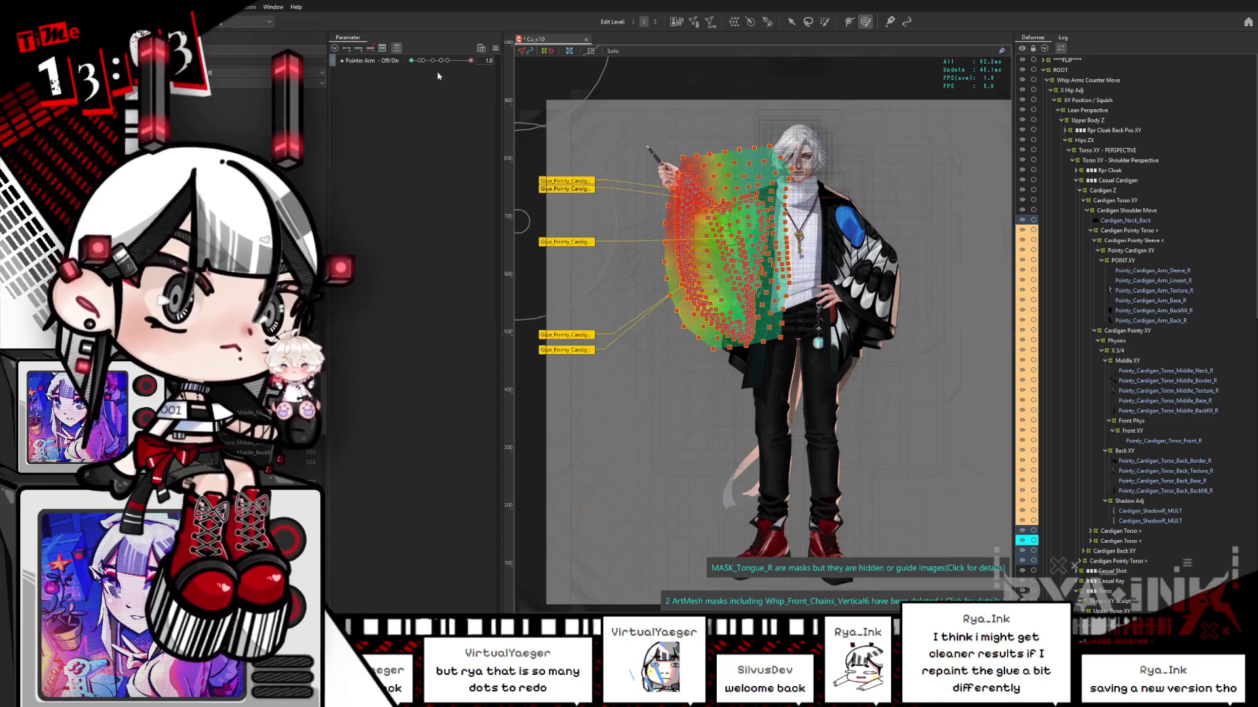
click(396, 47)
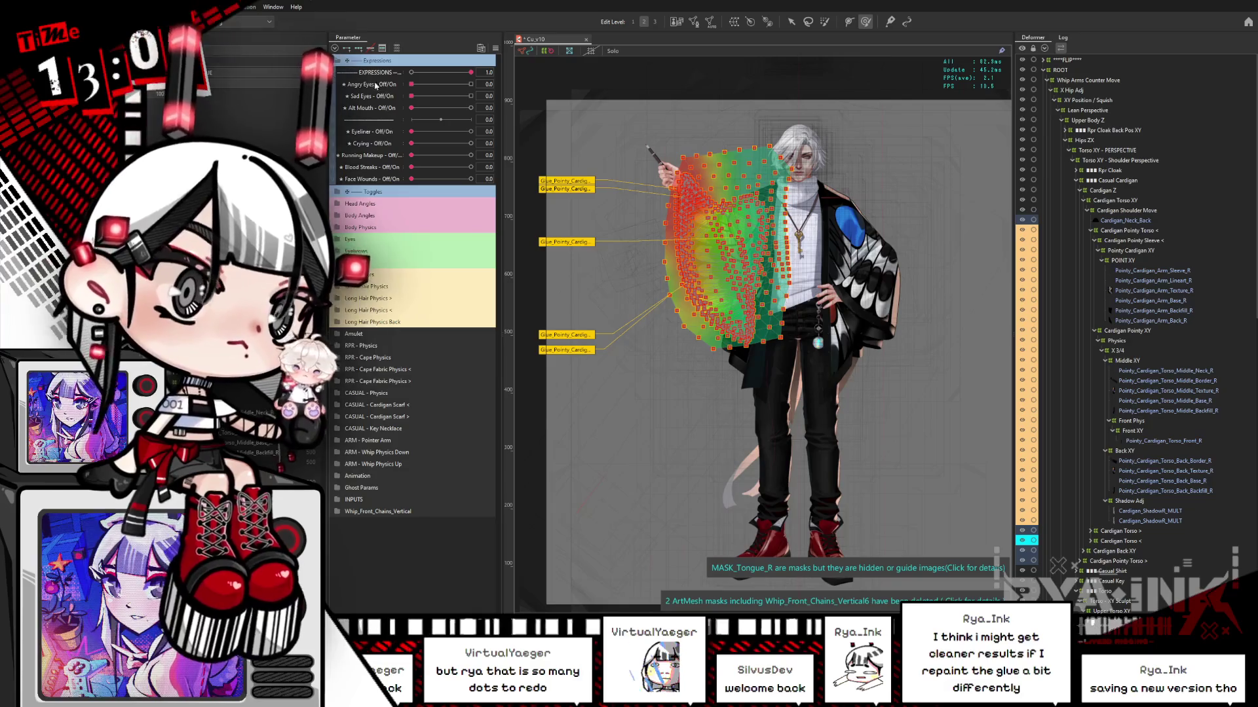
click(395, 47)
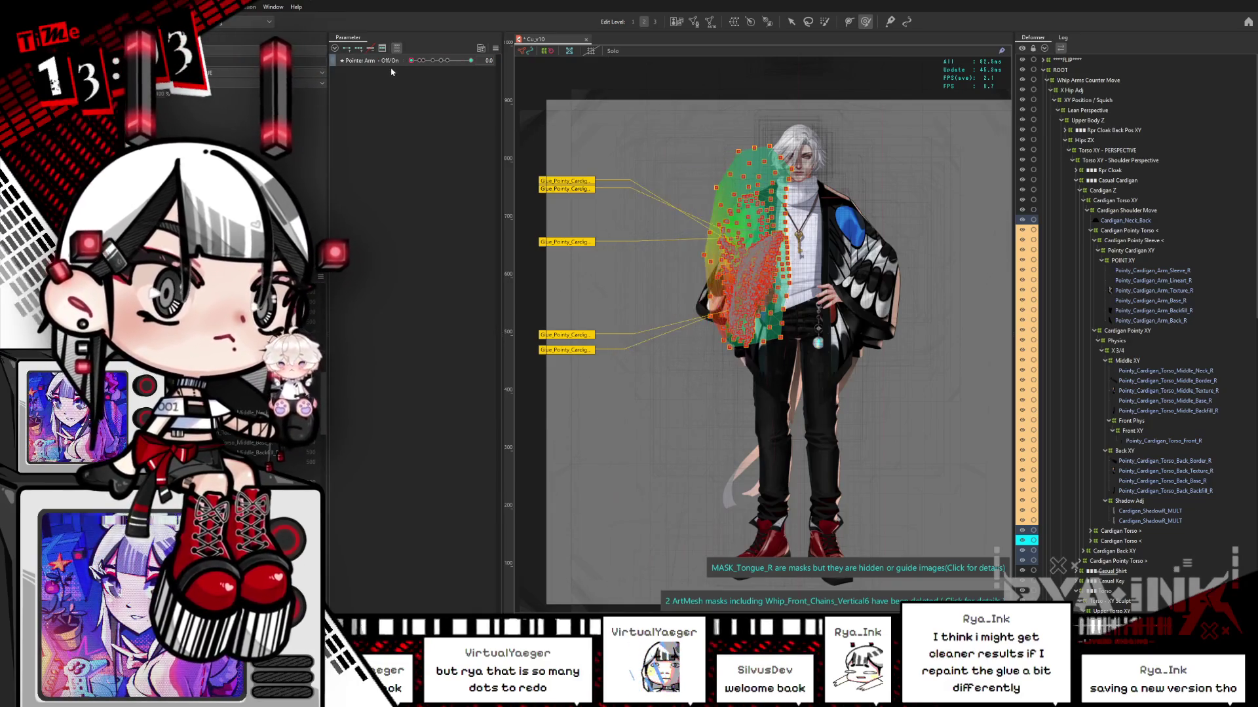
- Raise Pointer Arm from 0 to 1.0 into the pointing pose and show all parameters
drag(423, 68, 506, 57)
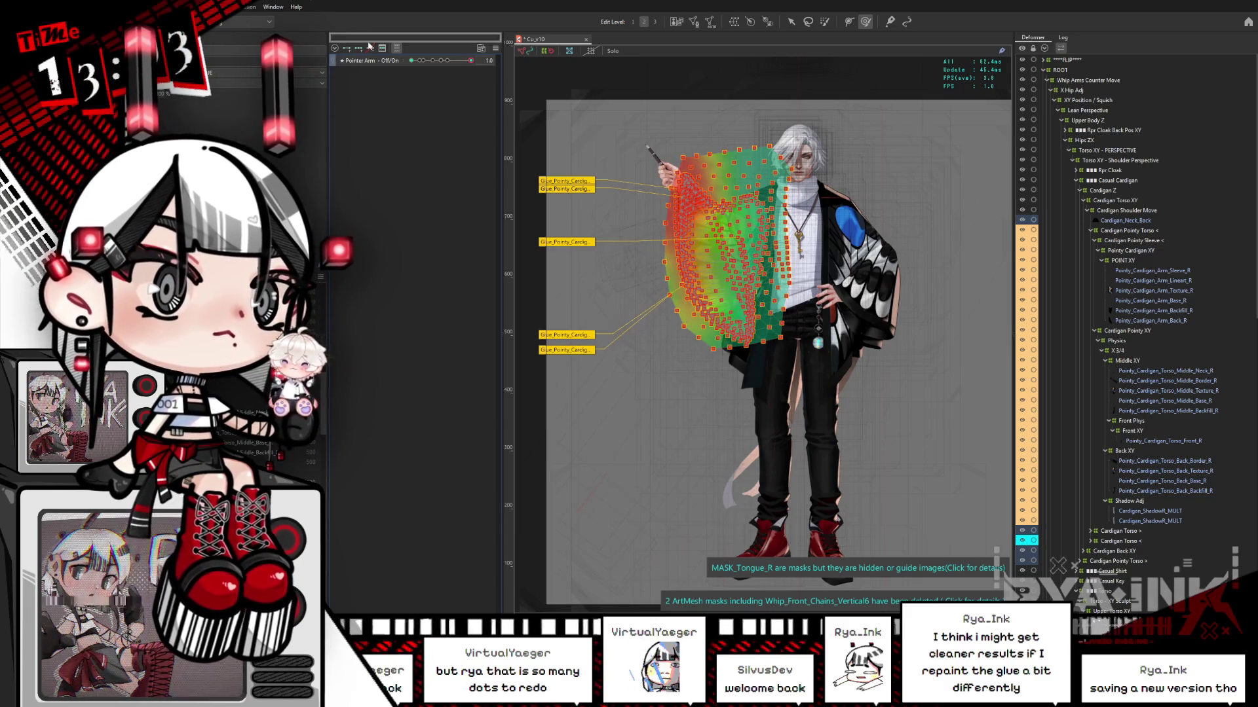
click(397, 48)
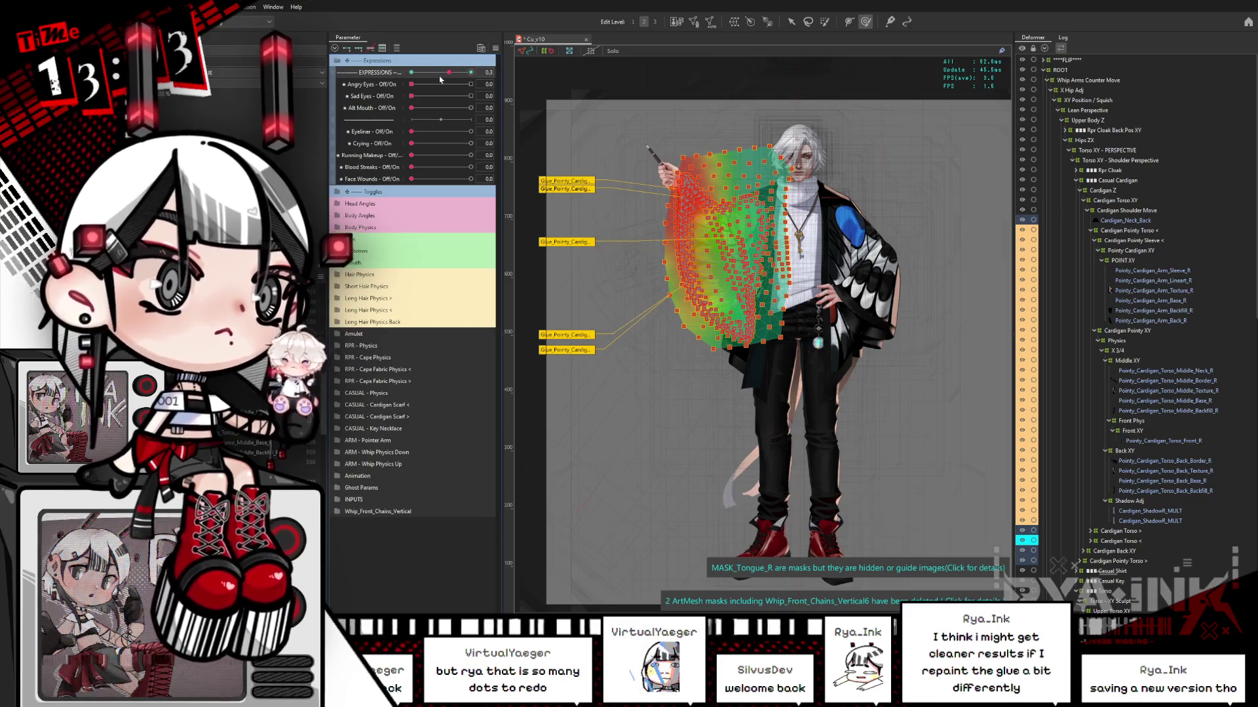
scroll(737, 244, up, 2)
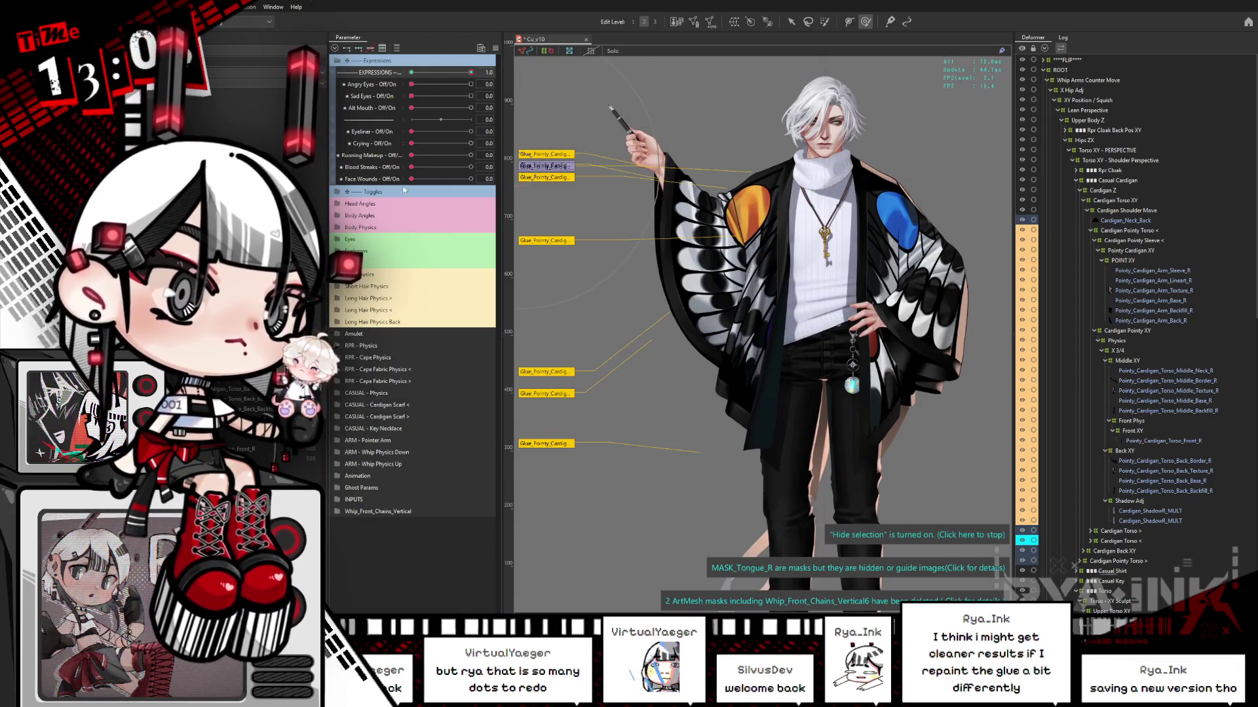
- Paint solid red glue weight across the whole left cardigan sleeve glue mesh
click(731, 260)
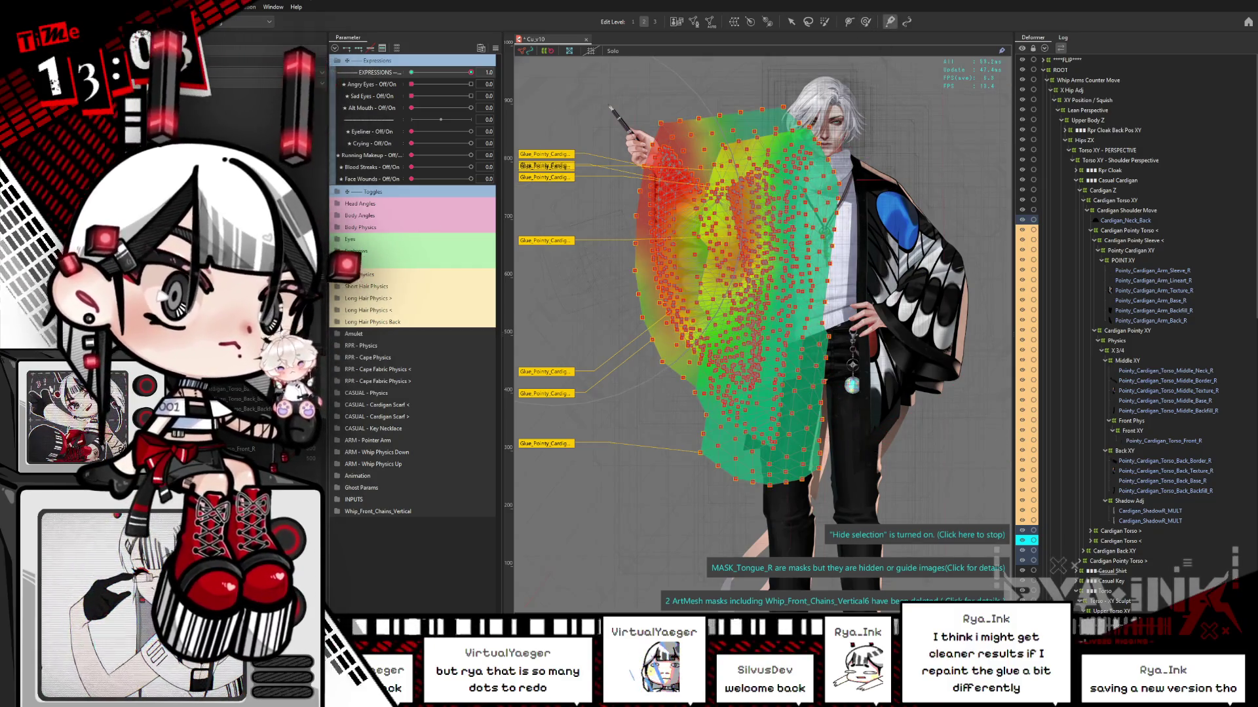
drag(709, 258, 883, 104)
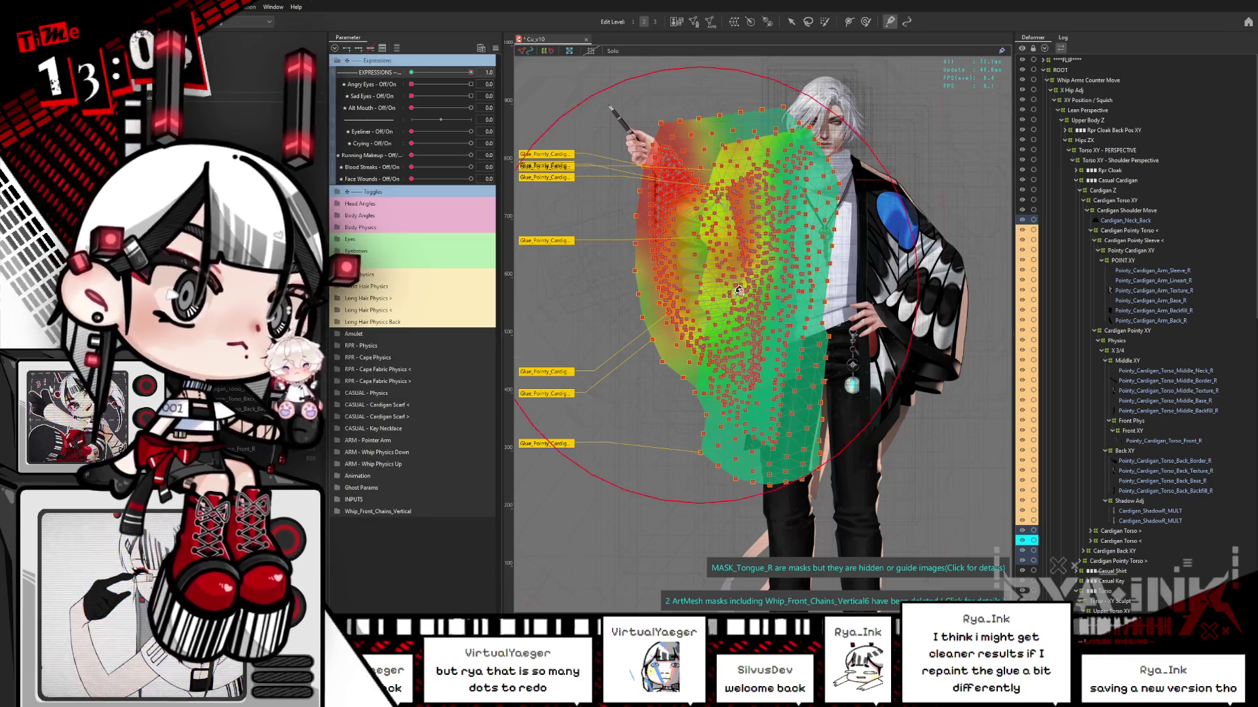
mouse_move(786, 131)
mouse_down()
mouse_move(786, 488)
mouse_move(716, 452)
mouse_up()
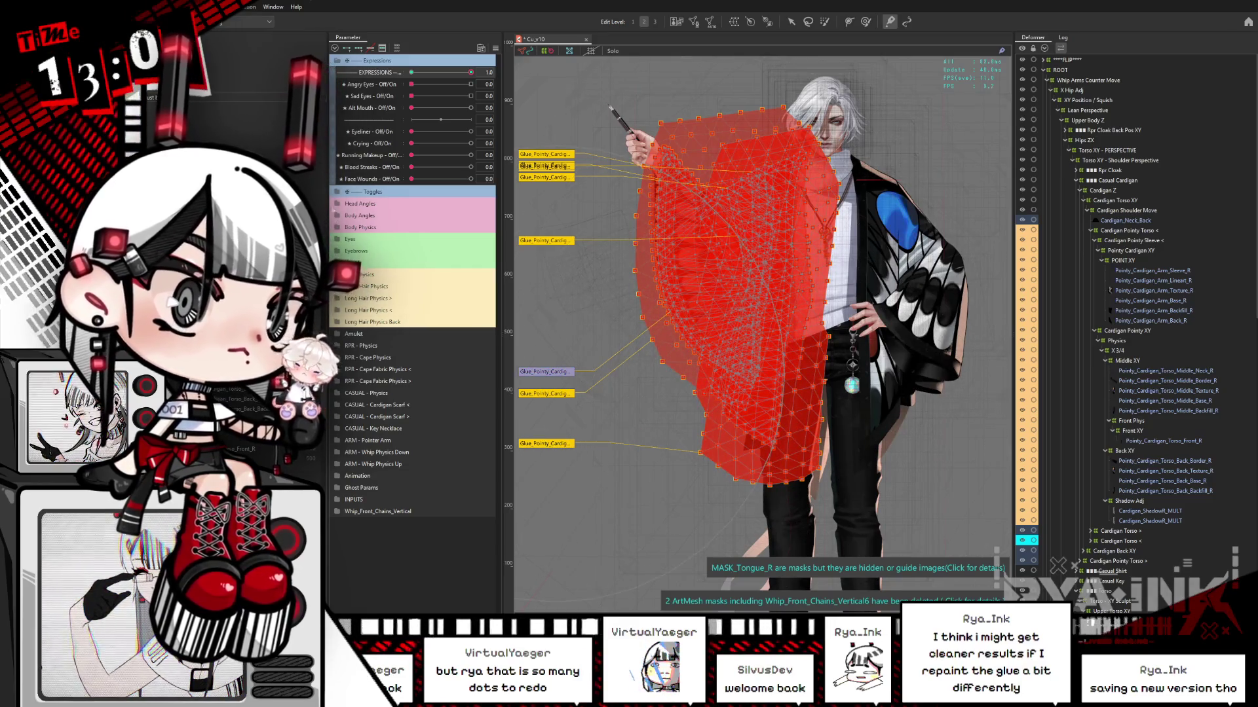
- Expand Body Angles and move Body X Aug off 0 to test the sleeve glue
click(432, 216)
mouse_move(446, 238)
mouse_down()
mouse_move(462, 239)
mouse_move(387, 273)
mouse_move(503, 252)
mouse_move(389, 262)
mouse_up()
key(ctrl+h)
key(ctrl+h)
key(ctrl+h)
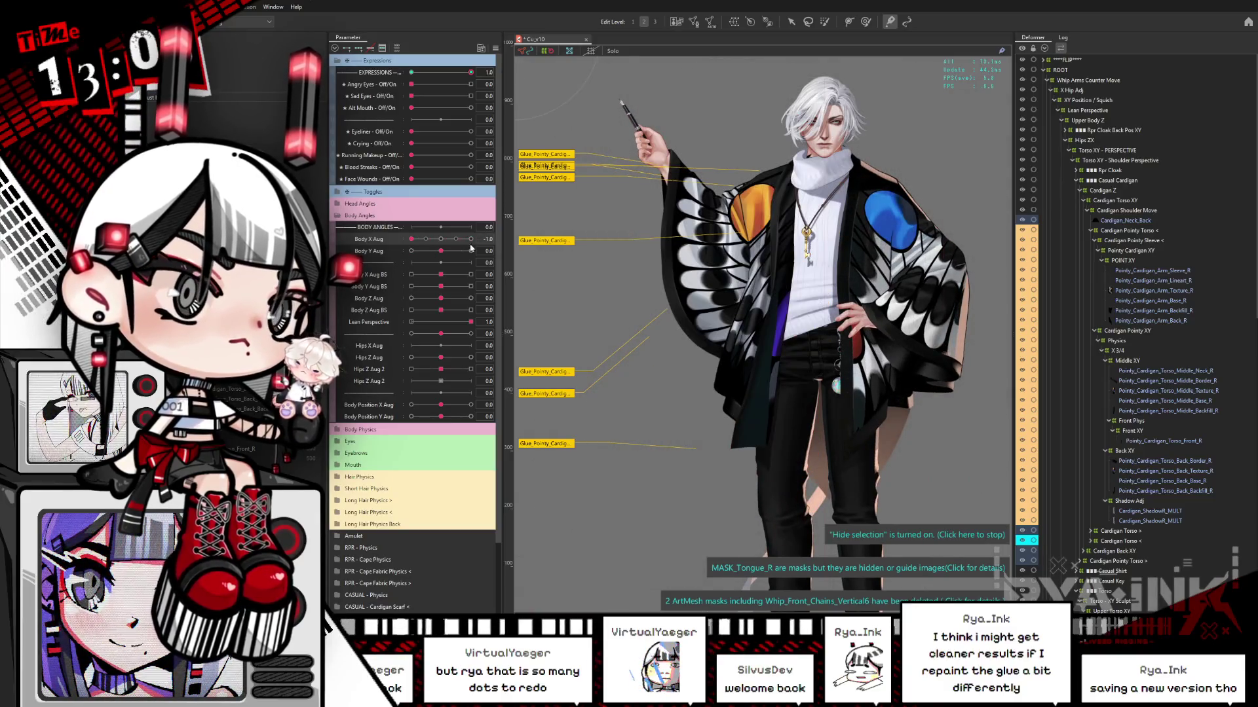
- Turn the body side to side with Body X Aug while painting more glue weight onto the left sleeve
click(469, 240)
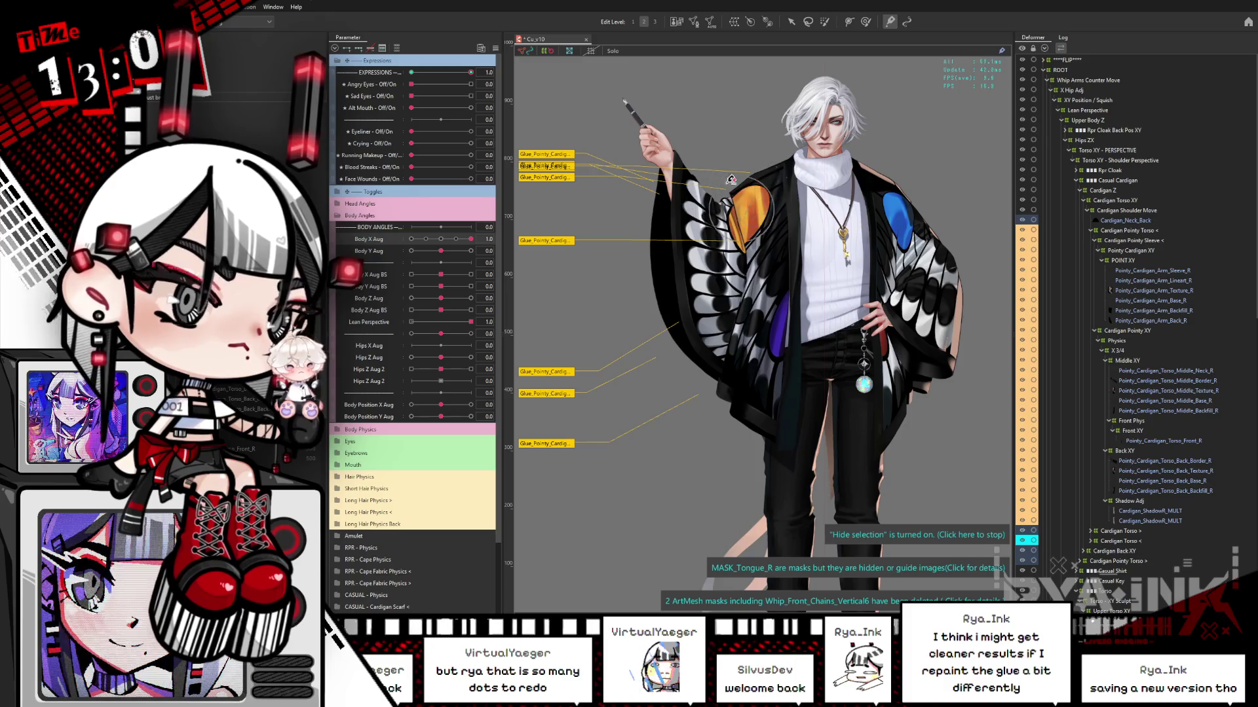
key(ctrl+h)
key(ctrl+h)
drag(743, 204, 705, 225)
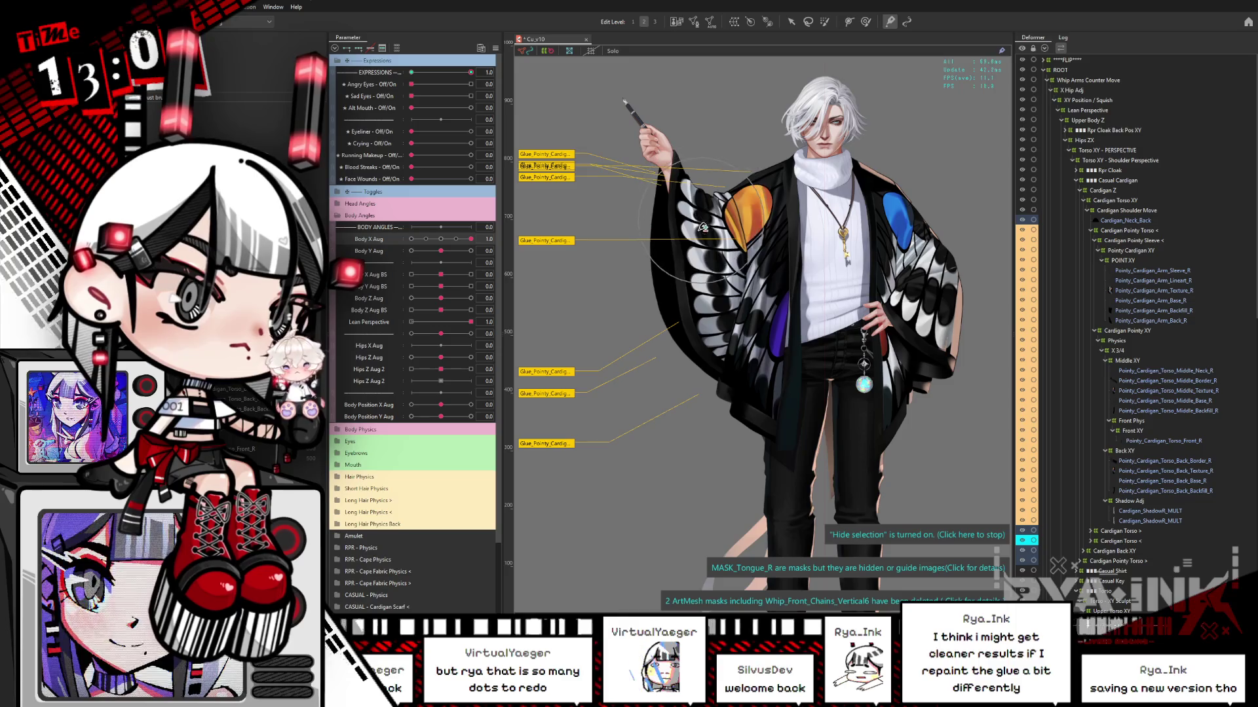
mouse_move(472, 238)
mouse_down()
mouse_move(382, 258)
mouse_move(492, 240)
mouse_move(395, 273)
mouse_up()
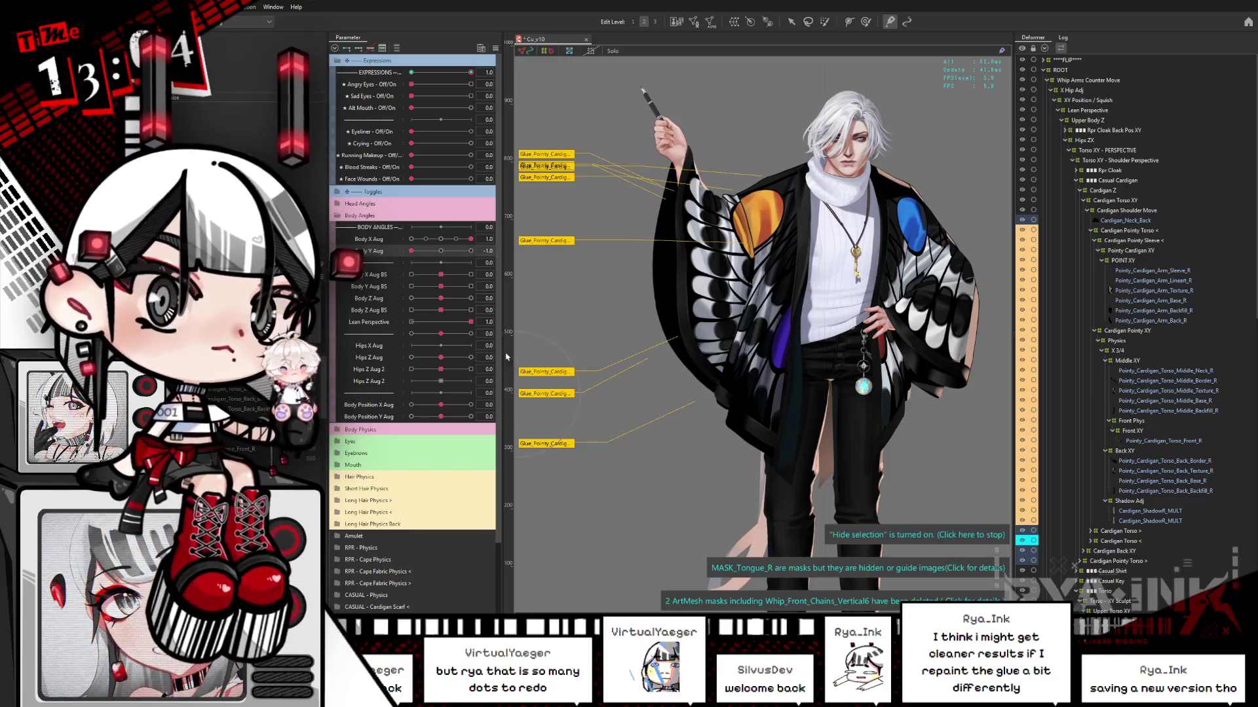
- Set Pen Wobble to 1.0 under ARM - Pointer Arm and reset Body X and Y Aug to 0
scroll(501, 361, down, 3)
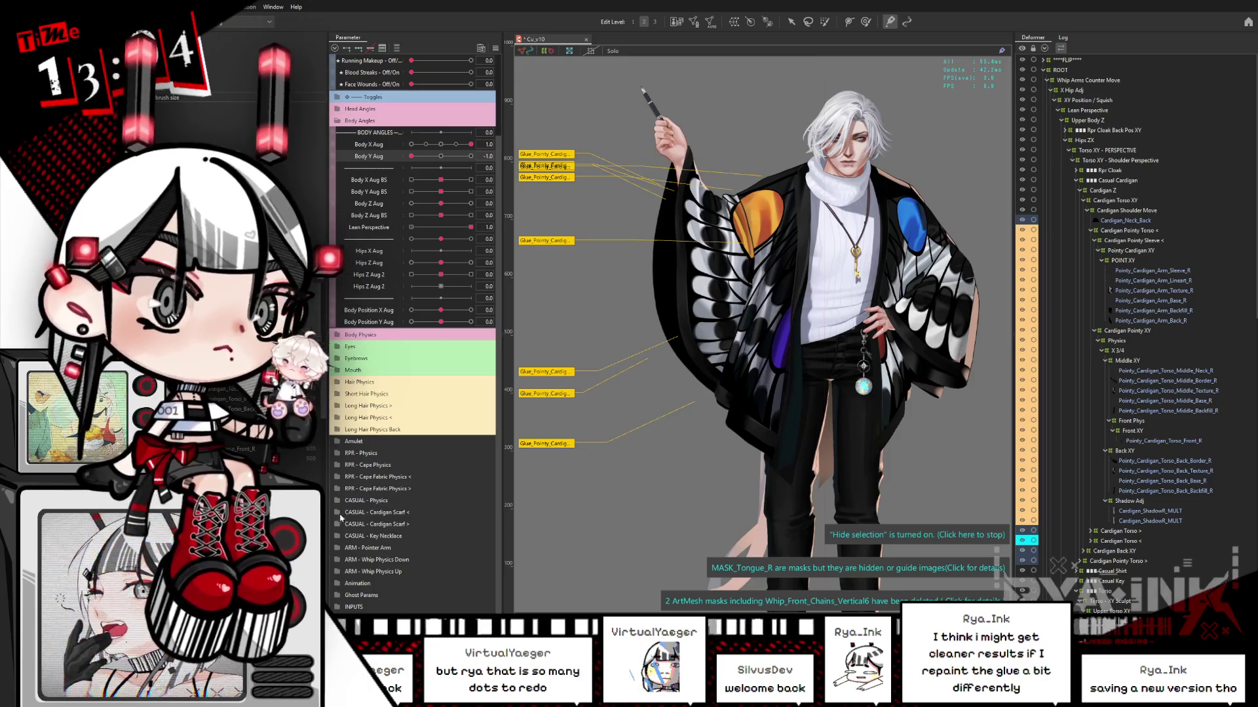
click(341, 549)
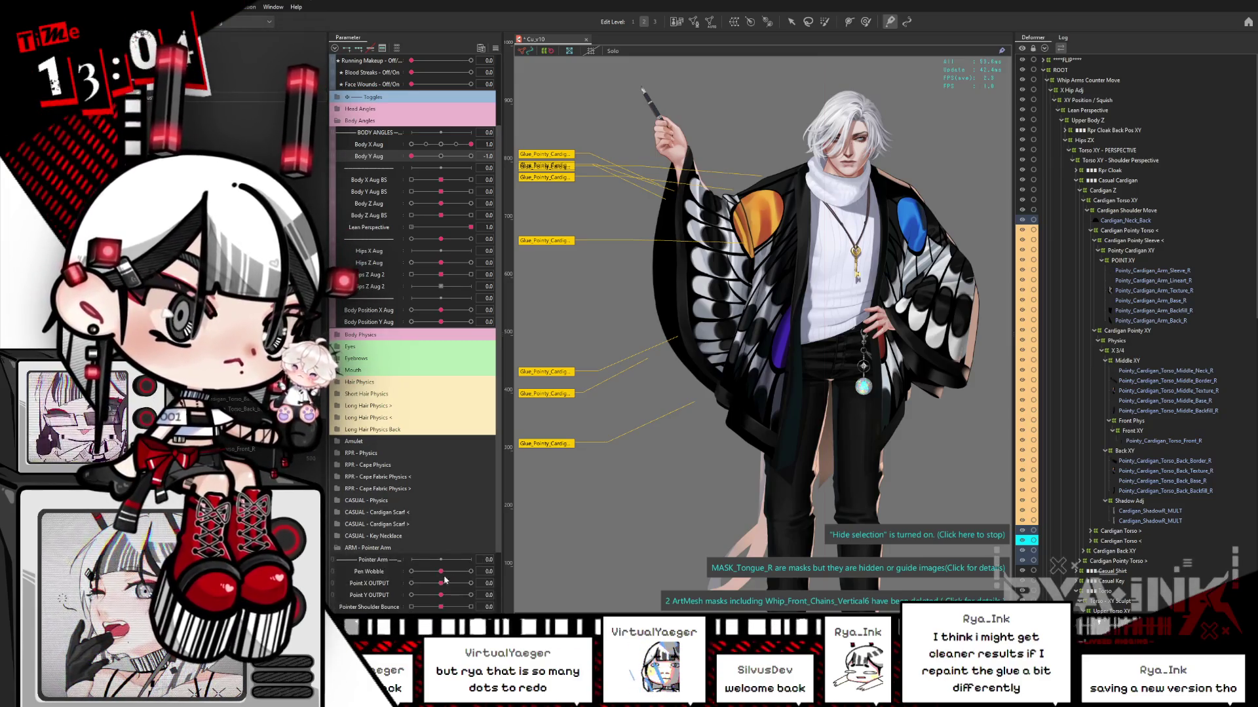
click(438, 571)
mouse_move(443, 571)
mouse_down()
mouse_move(470, 571)
mouse_move(404, 585)
mouse_move(463, 583)
mouse_move(370, 579)
mouse_up()
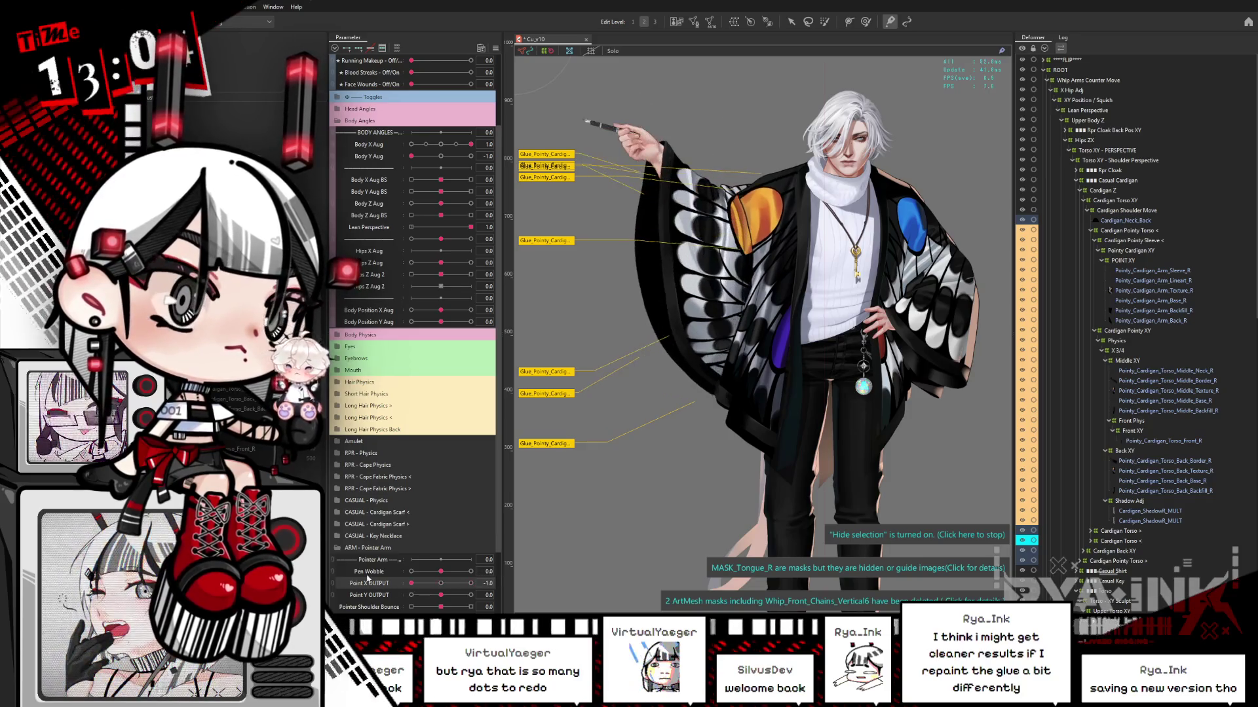
mouse_move(471, 144)
mouse_down()
mouse_move(441, 144)
mouse_move(442, 158)
mouse_up()
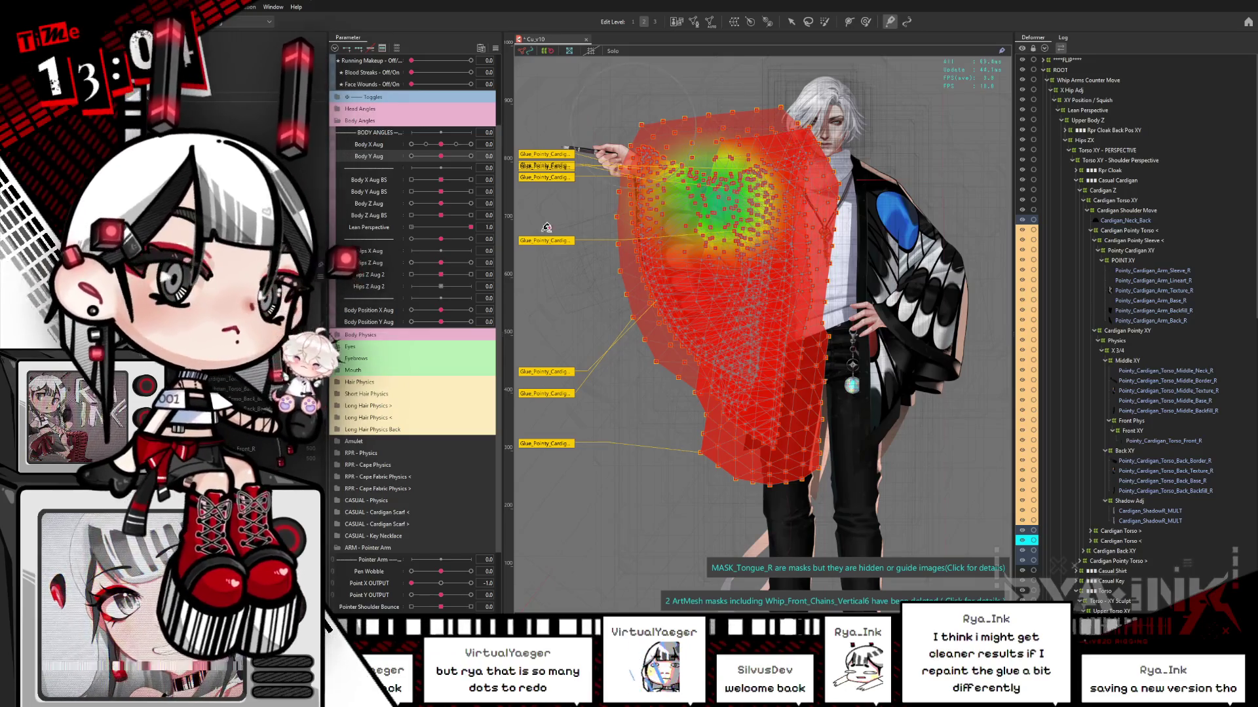
- Bring the arm back with Point X OUTPUT at -0.2 and paint stronger red glue weight onto the sleeve
key(ctrl+h)
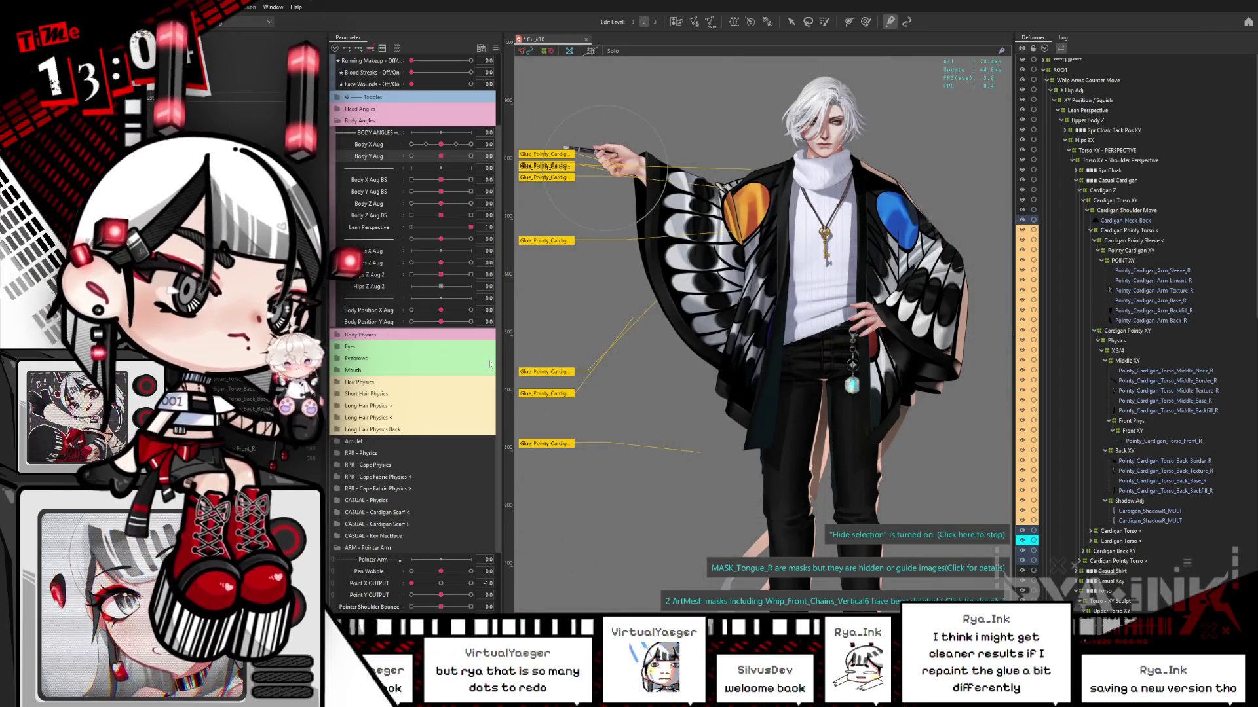
mouse_move(411, 583)
mouse_down()
mouse_move(435, 583)
mouse_move(391, 591)
mouse_up()
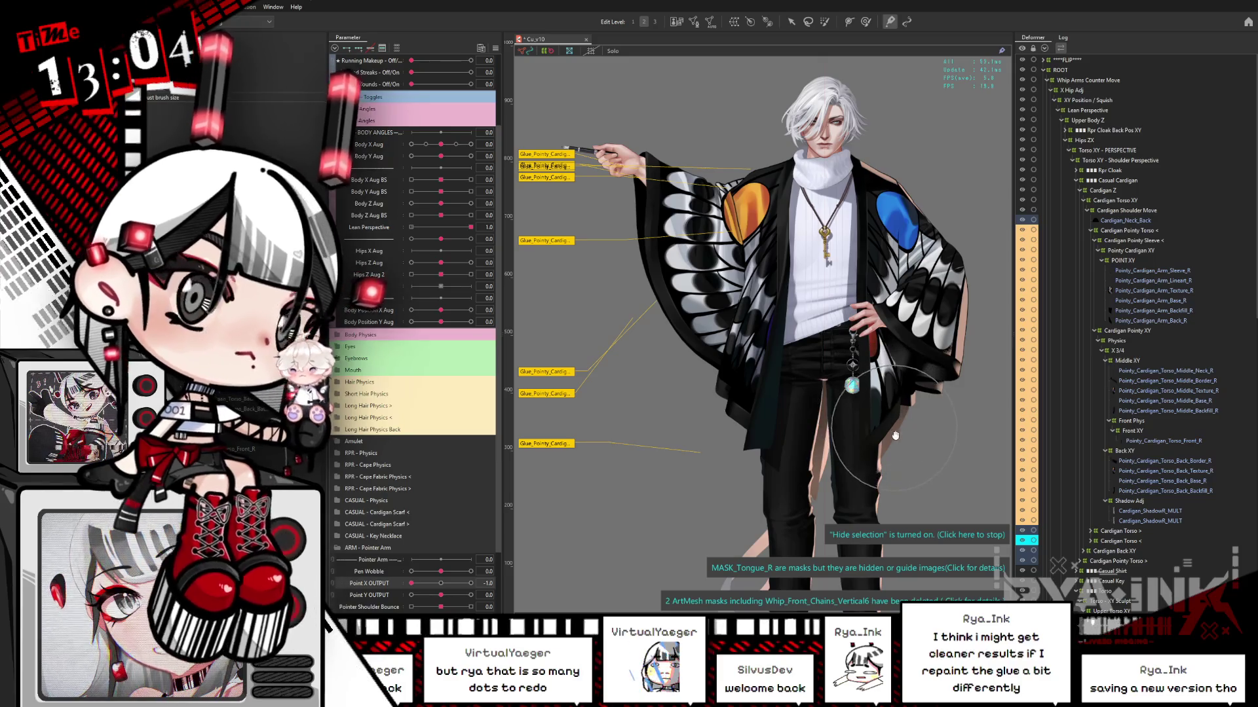
drag(877, 401, 915, 364)
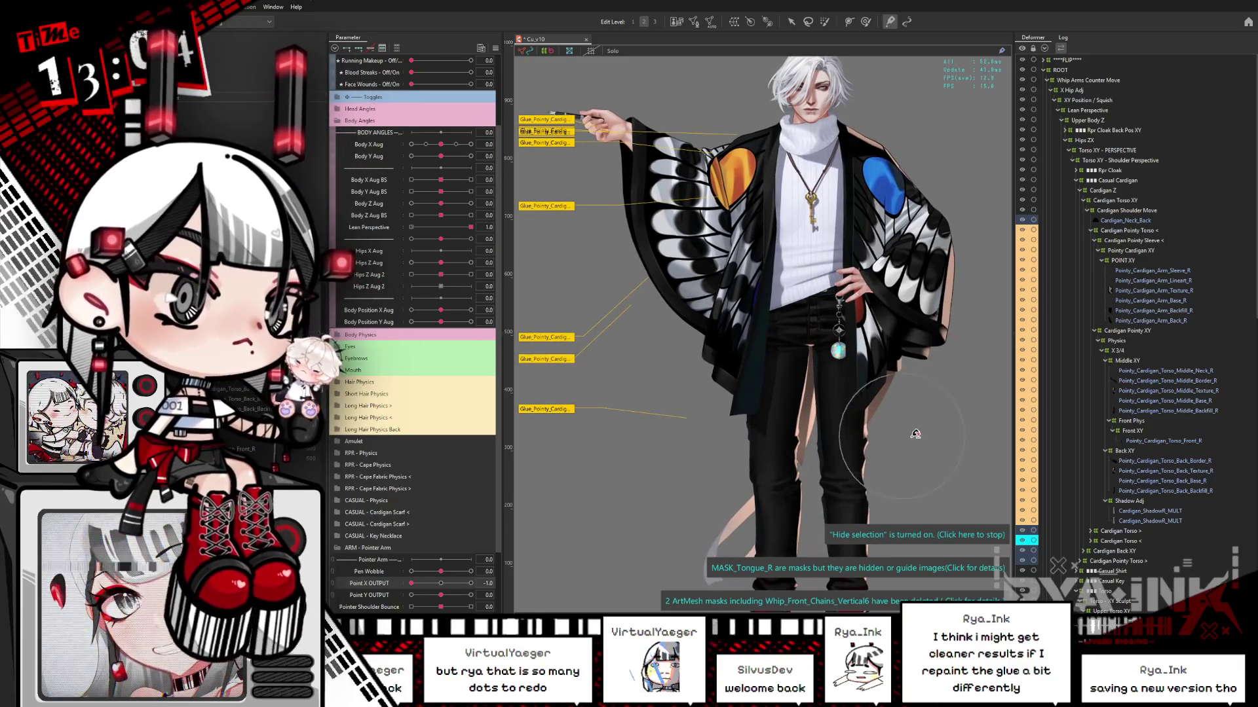
click(398, 47)
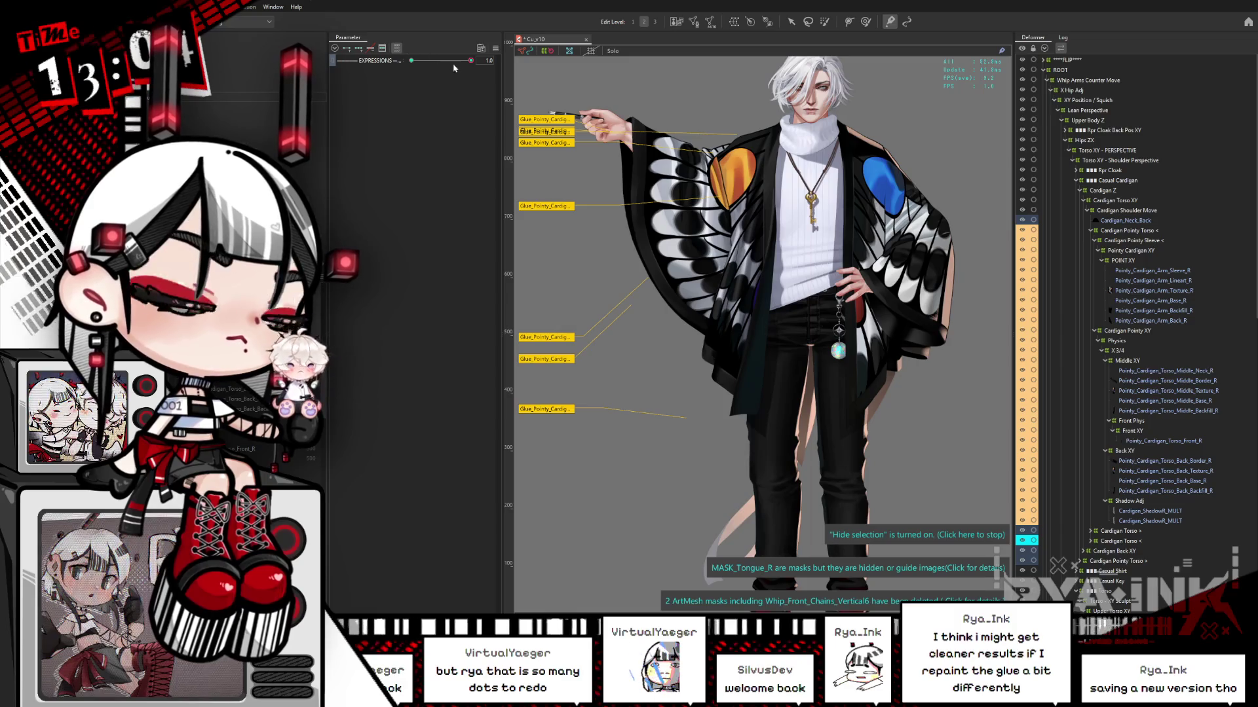
drag(708, 164, 730, 150)
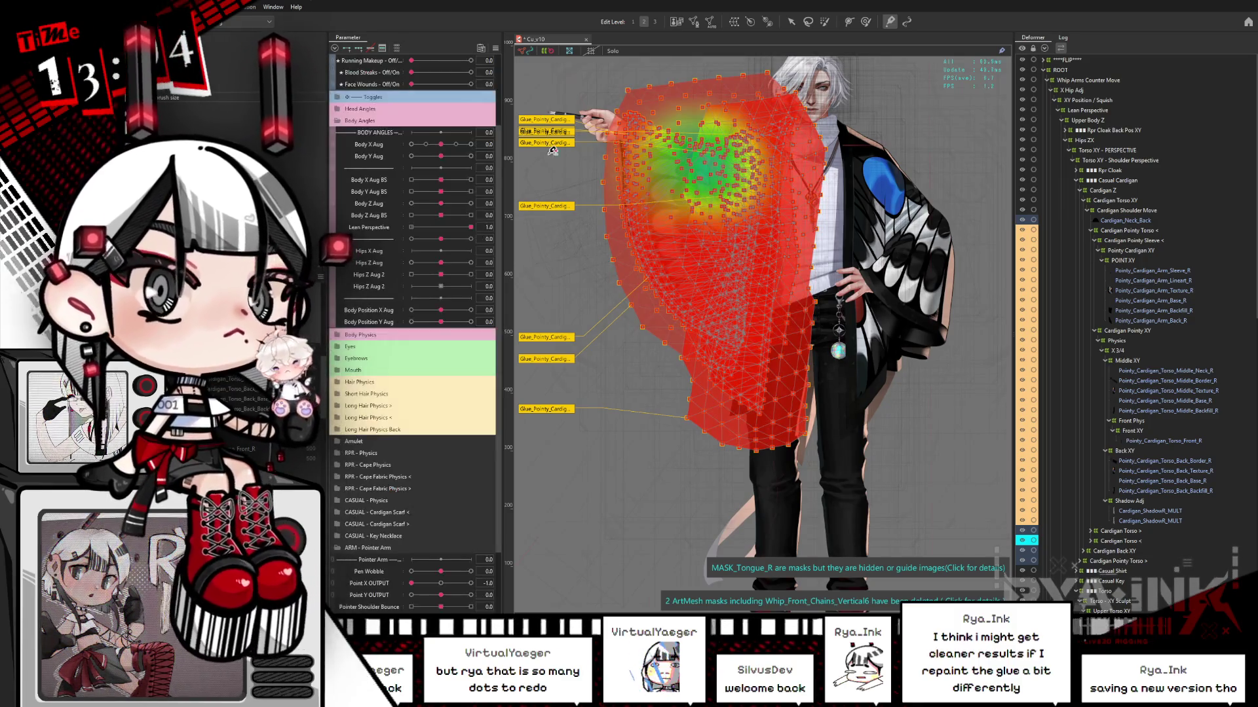
- Collapse the Back XY, Front Phys, Physics and POINT XY branches and select Cardigan Pointy XY
click(1105, 451)
click(1109, 421)
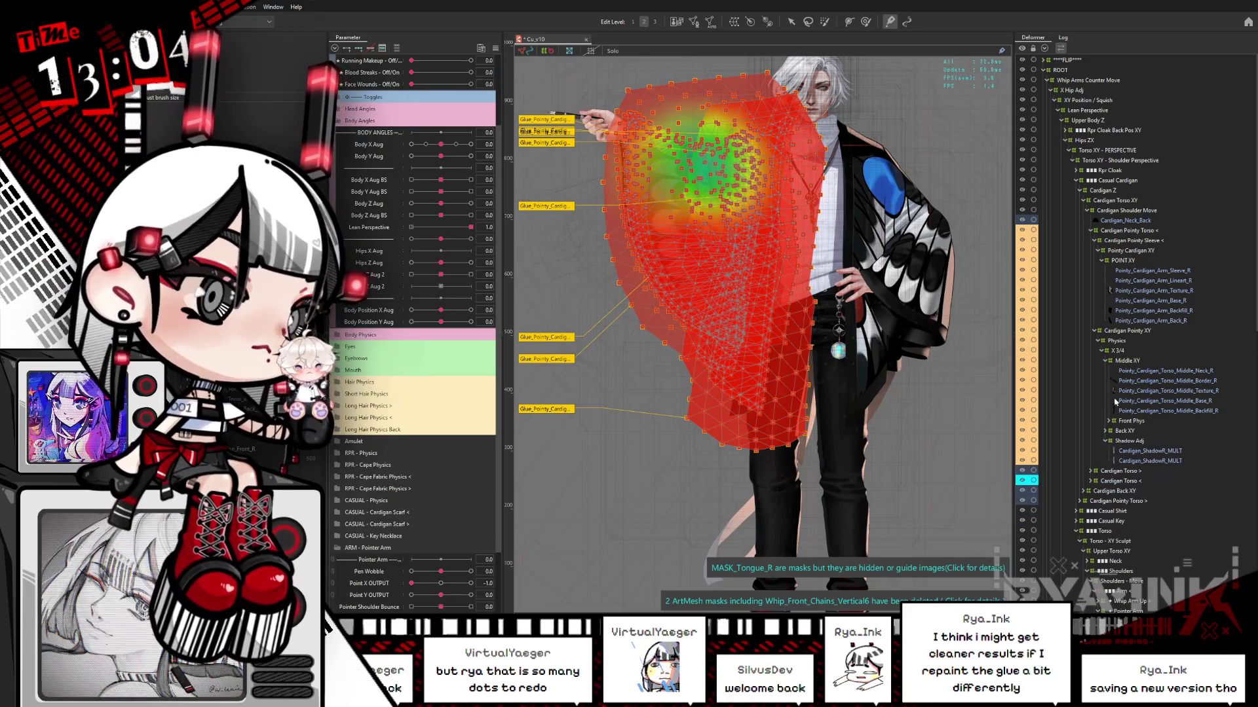
click(1097, 341)
click(1128, 331)
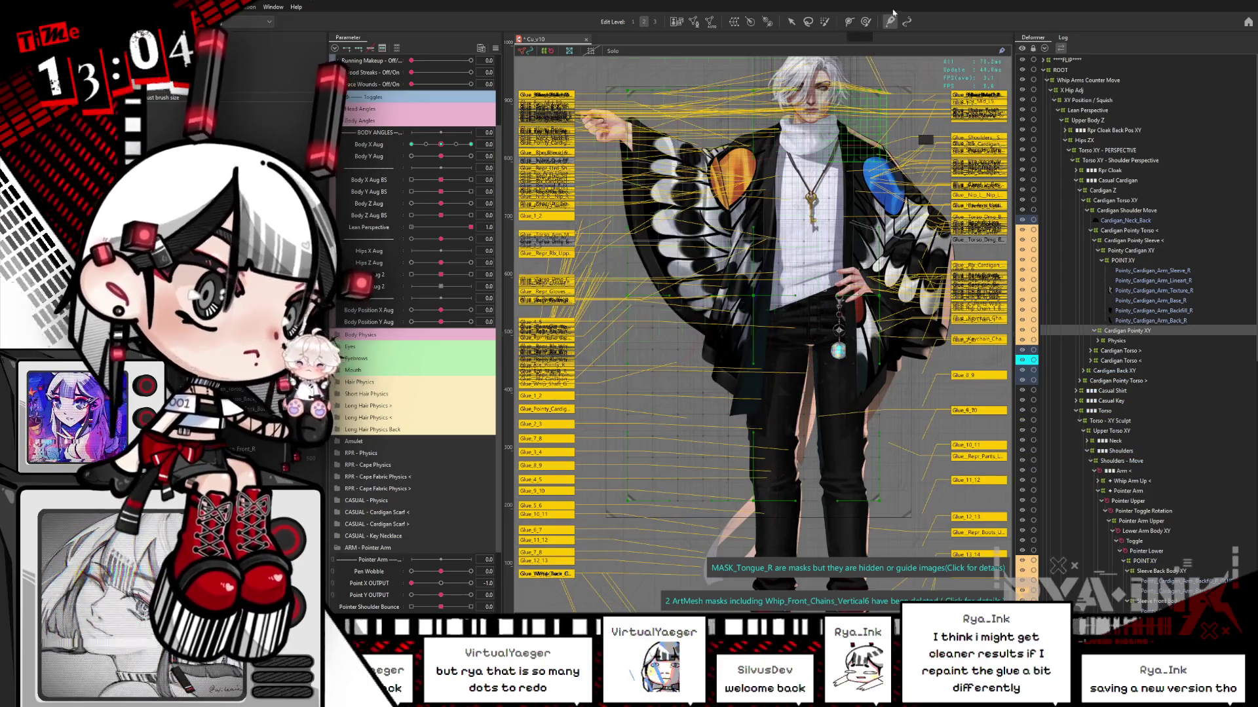
drag(736, 295, 792, 331)
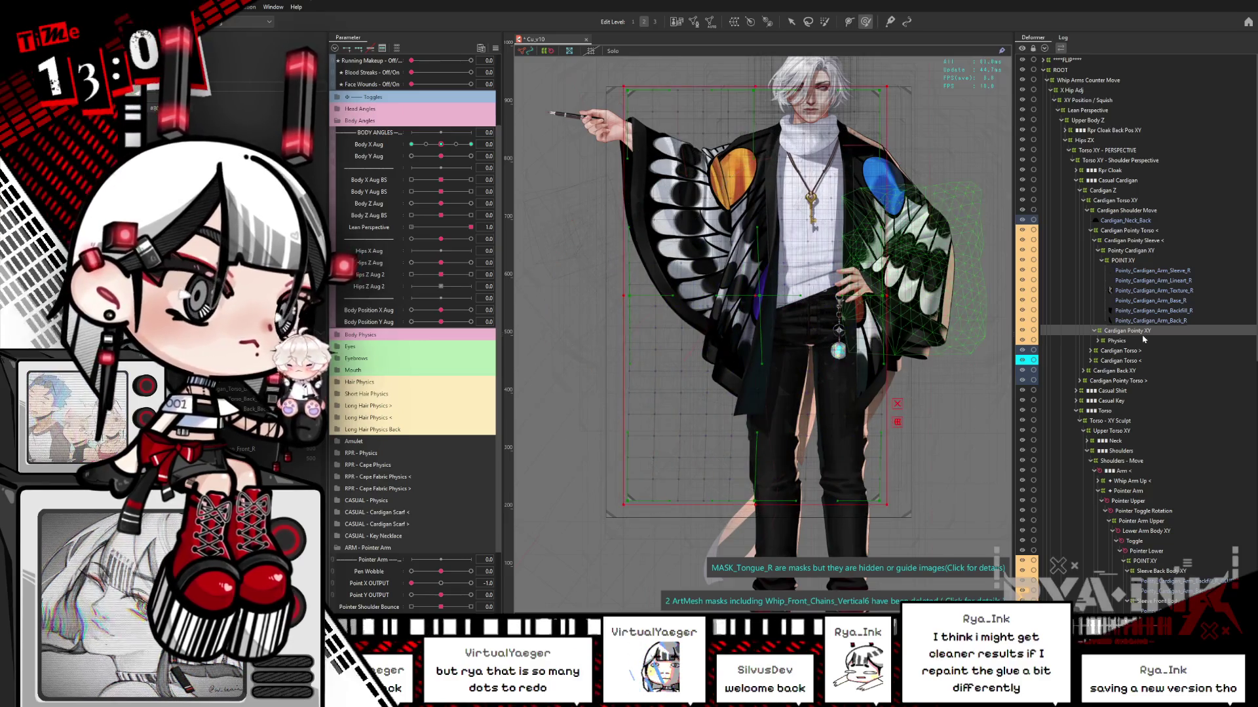
click(1102, 261)
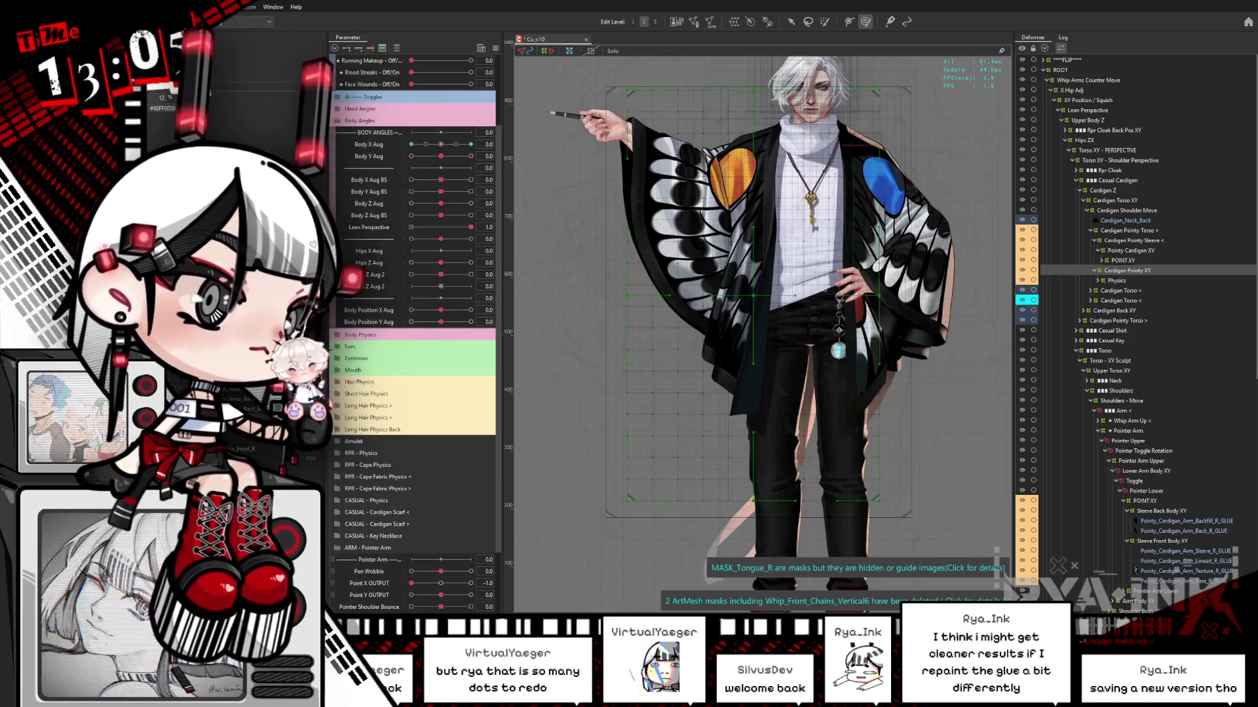
- Swing Point X OUTPUT to 1.0 and back to 0 to test the cape
scroll(1136, 570, down, 2)
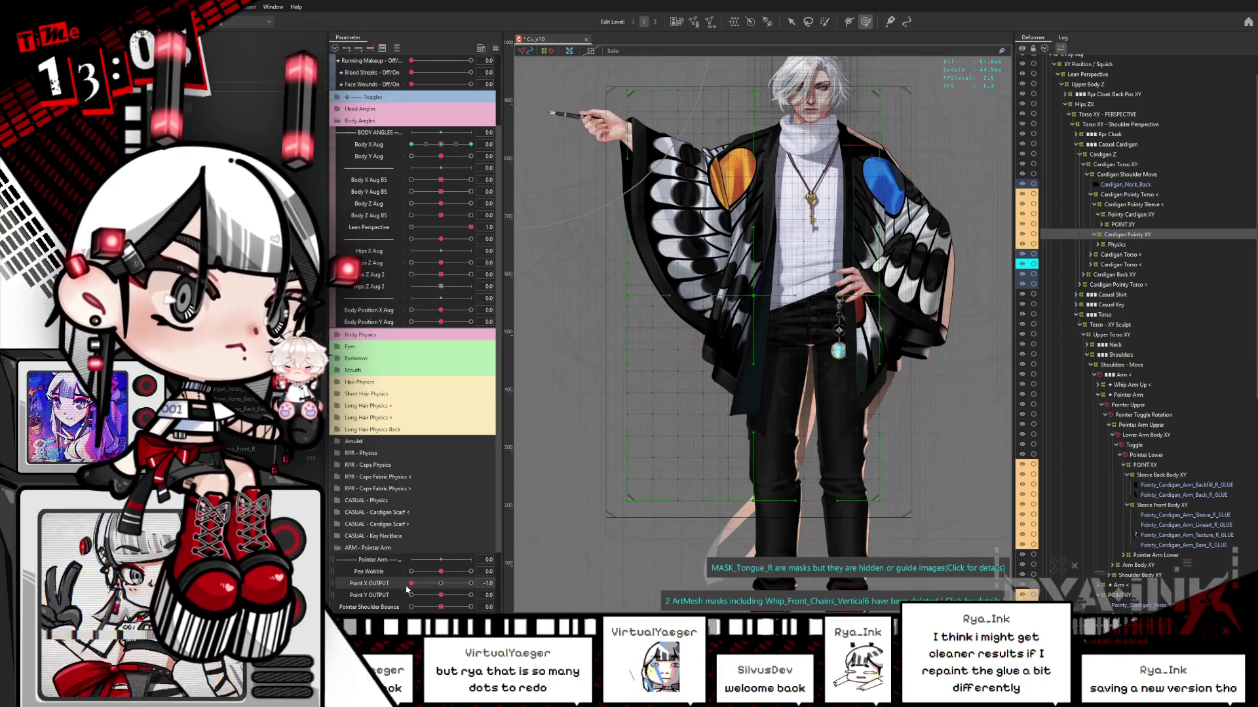
drag(411, 583, 488, 581)
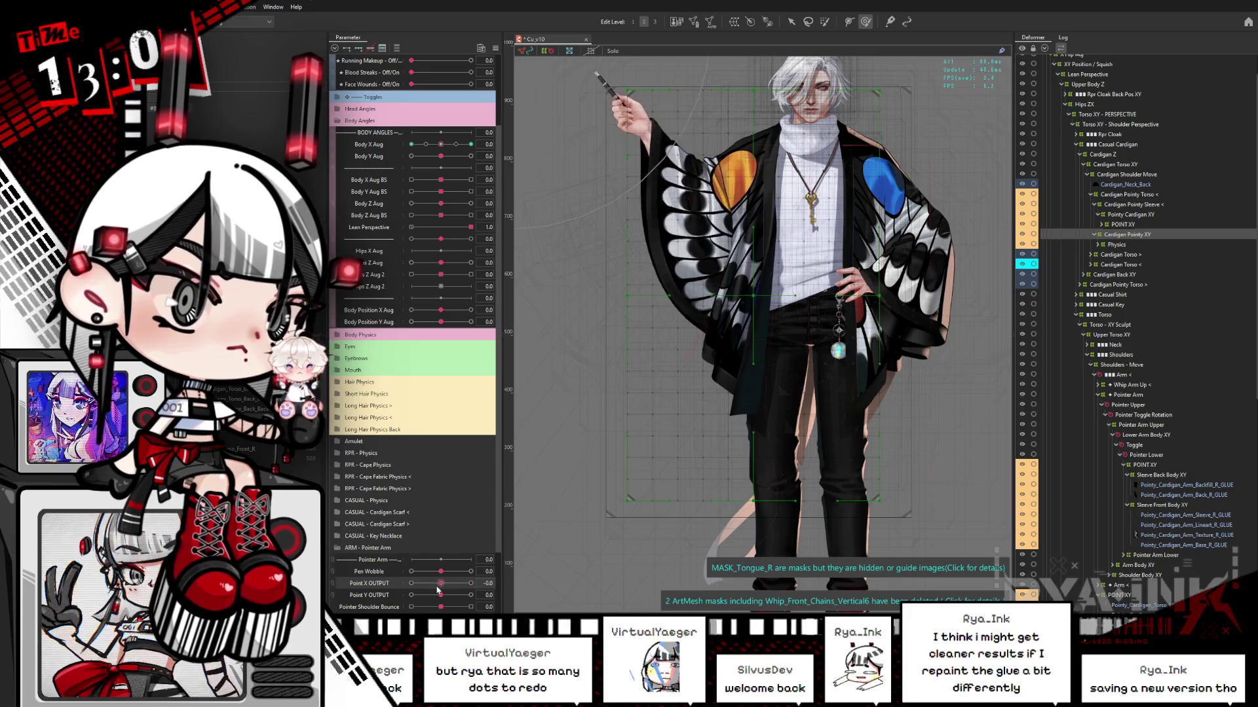
drag(469, 583, 441, 595)
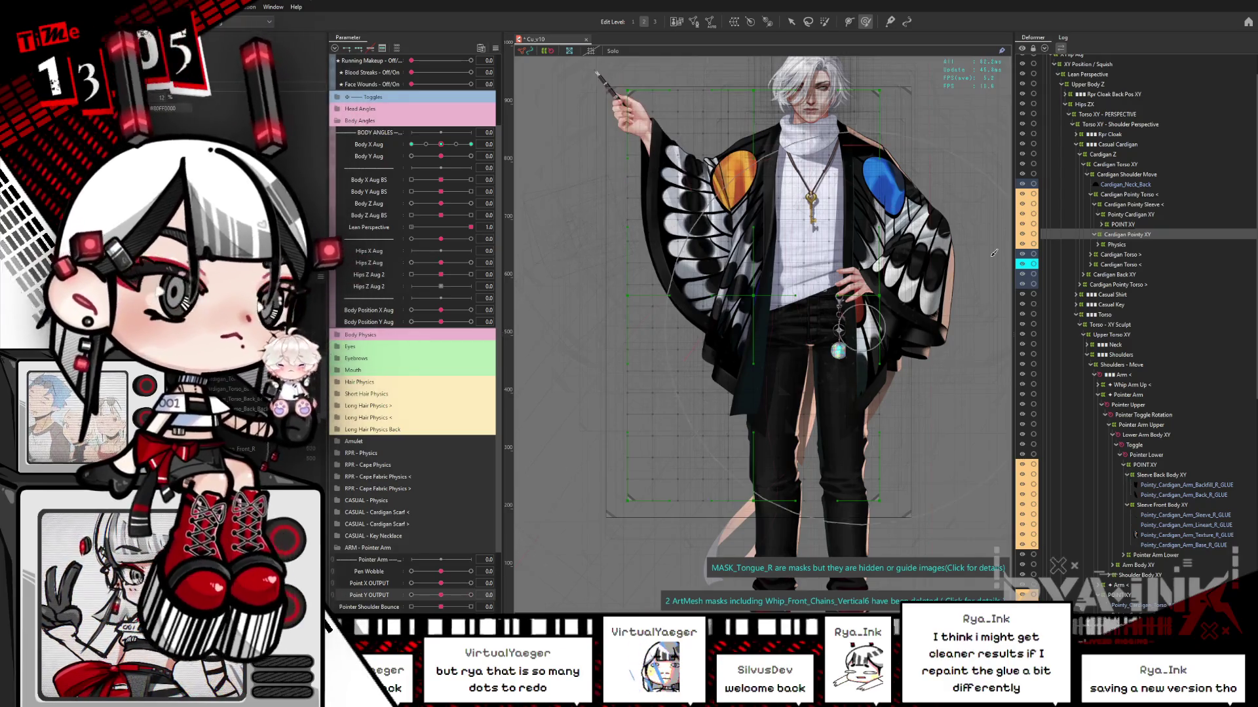
- Select all meshes under the Cardigan Pointy XY deformer from its right-click menu
click(1123, 224)
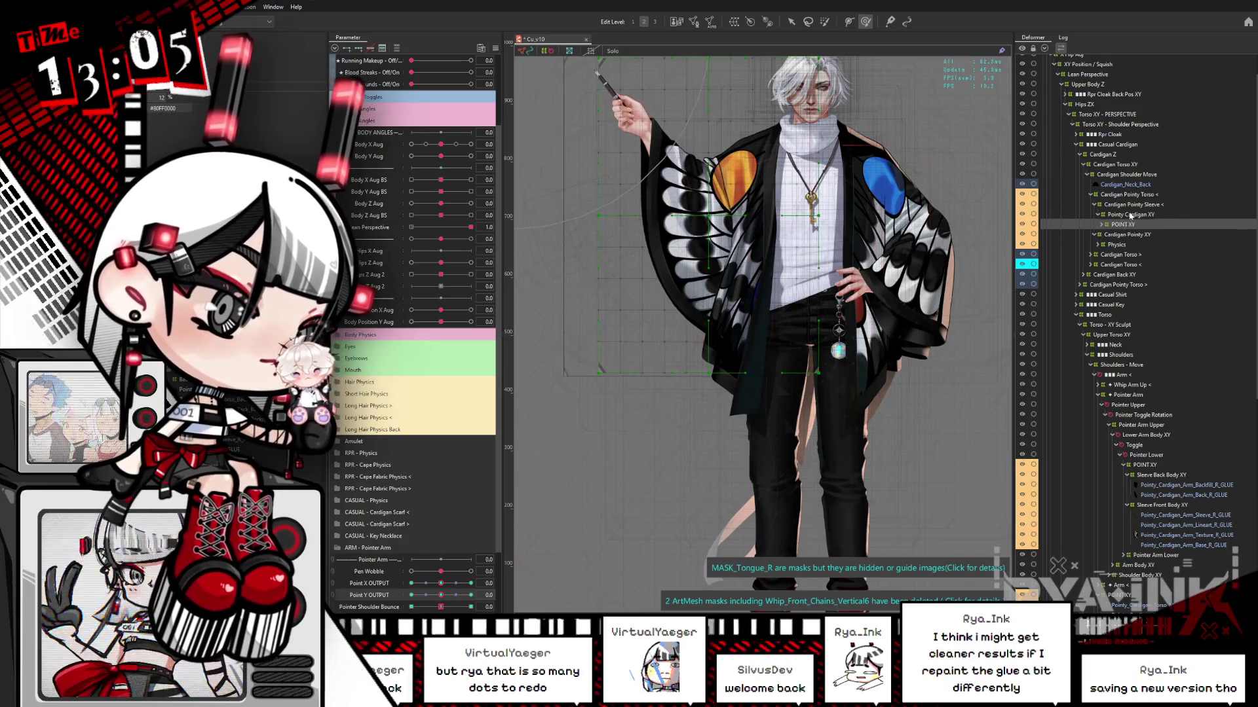
key(Up)
key(Up)
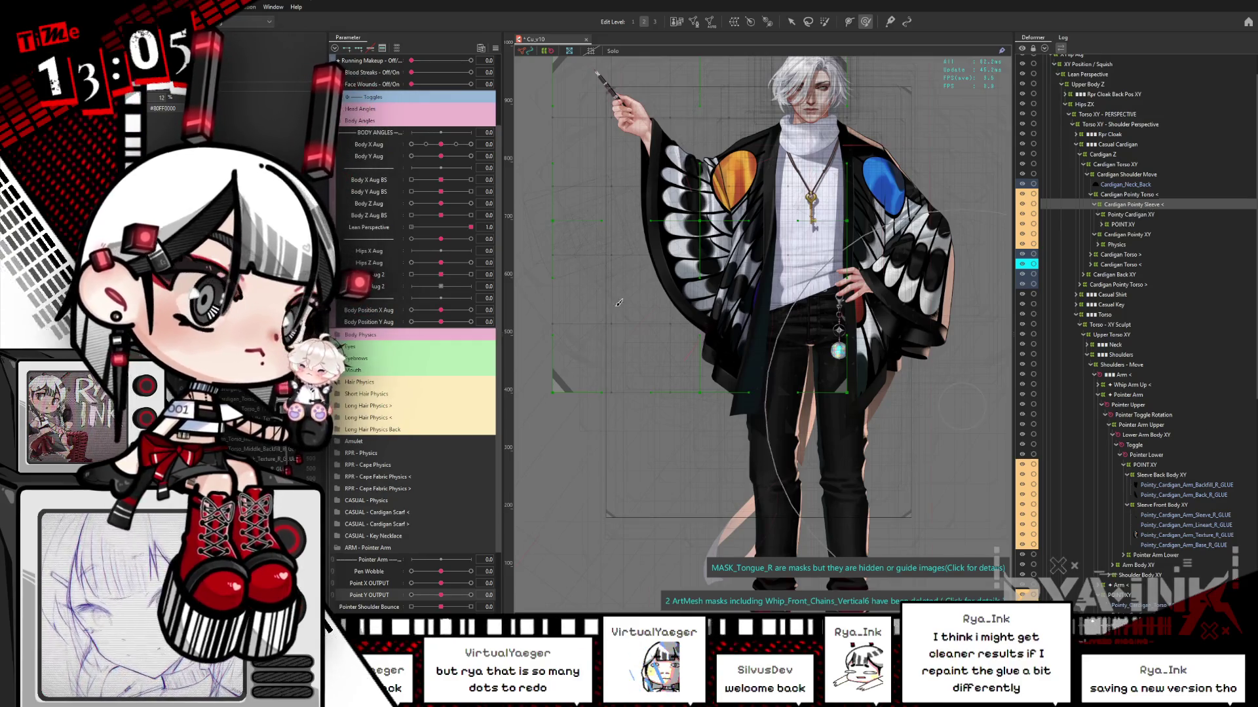
click(397, 47)
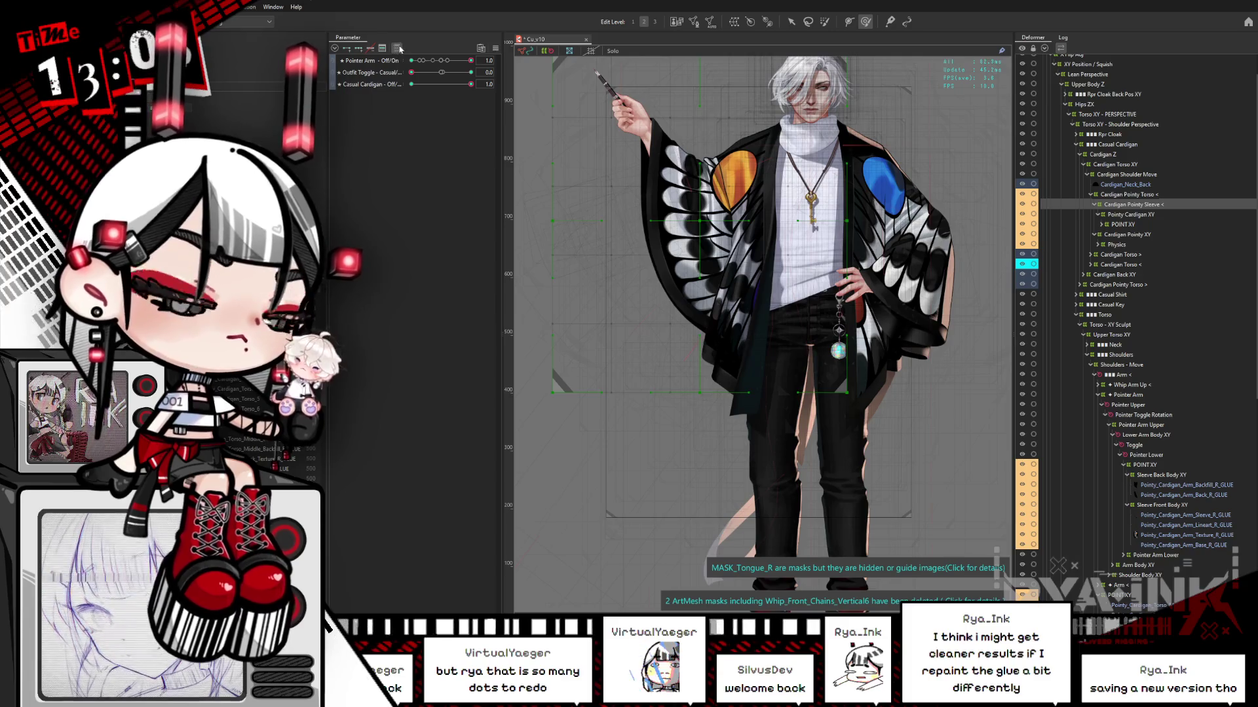
click(397, 49)
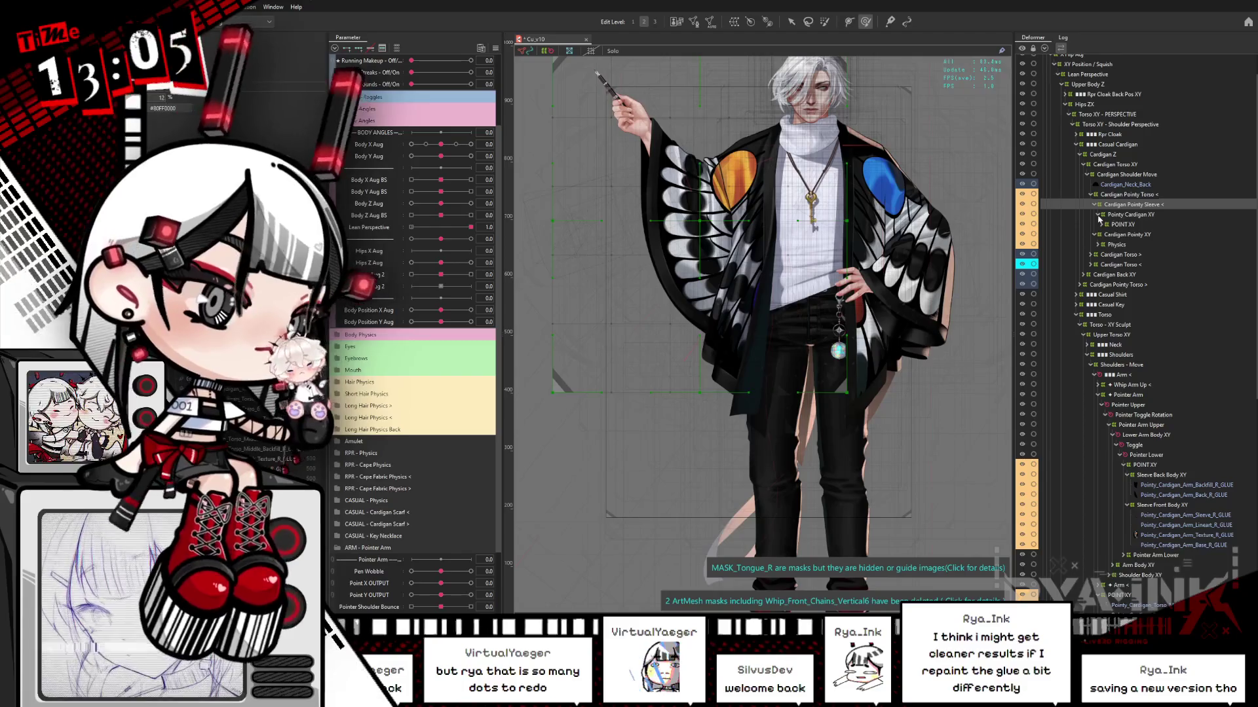
click(1131, 234)
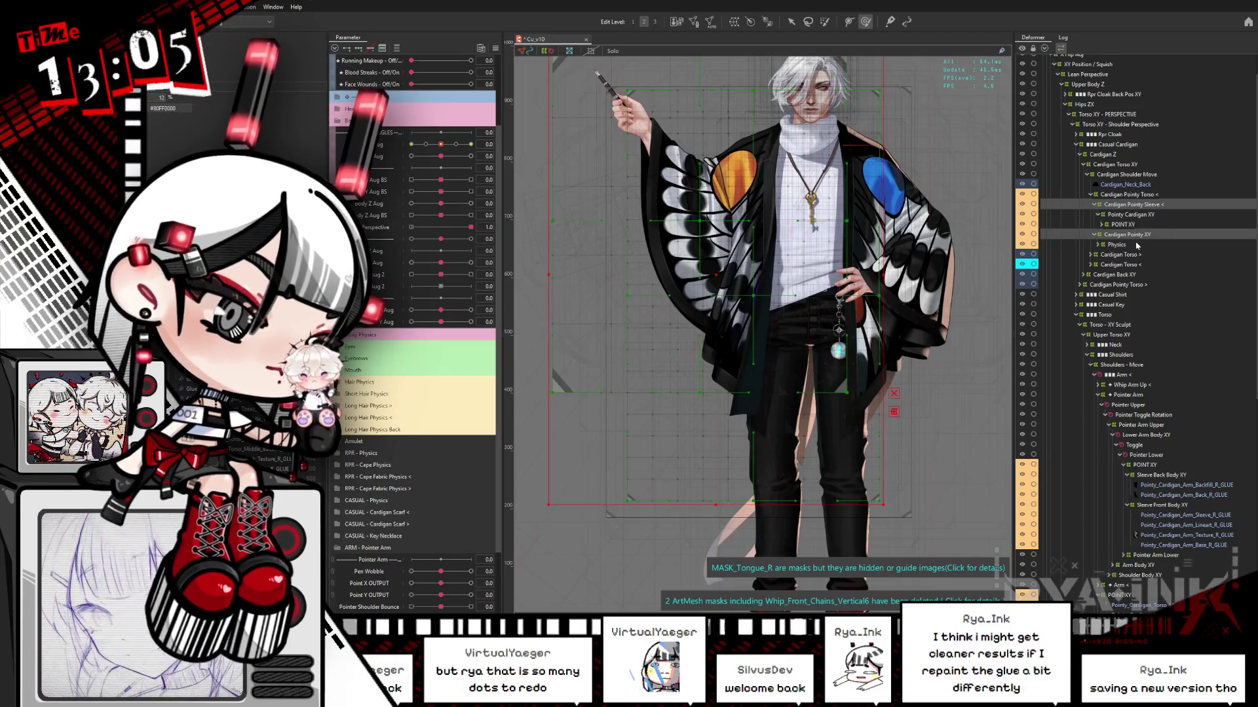
right_click(1142, 234)
click(1172, 237)
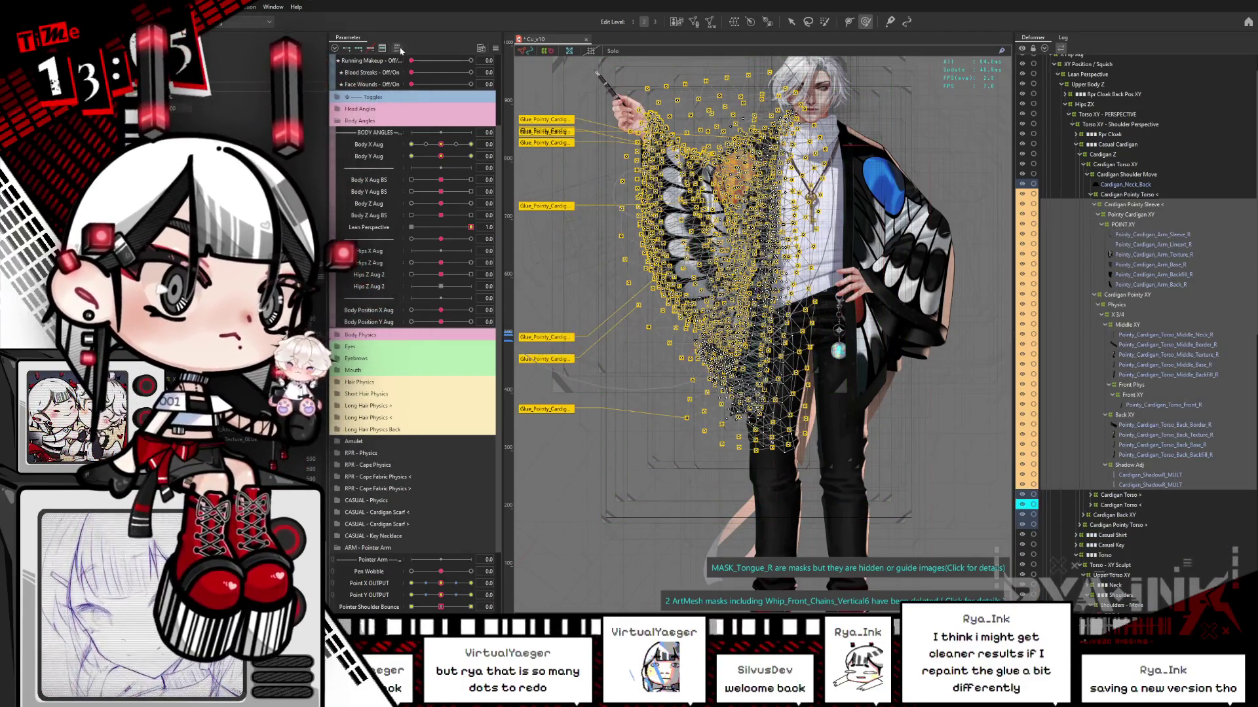
- Filter to the selected meshes' parameters and test Body X Aug at full and about -0.9, resetting to 0
click(397, 48)
click(412, 107)
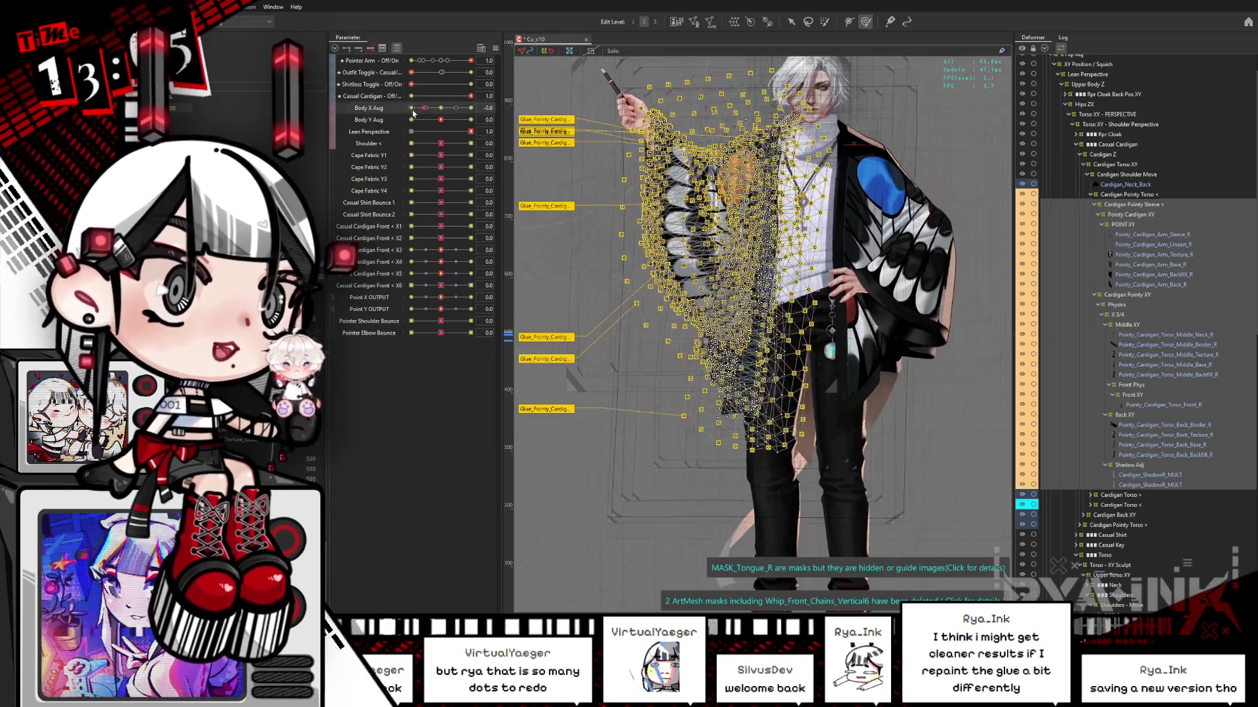
key(ctrl+h)
click(441, 108)
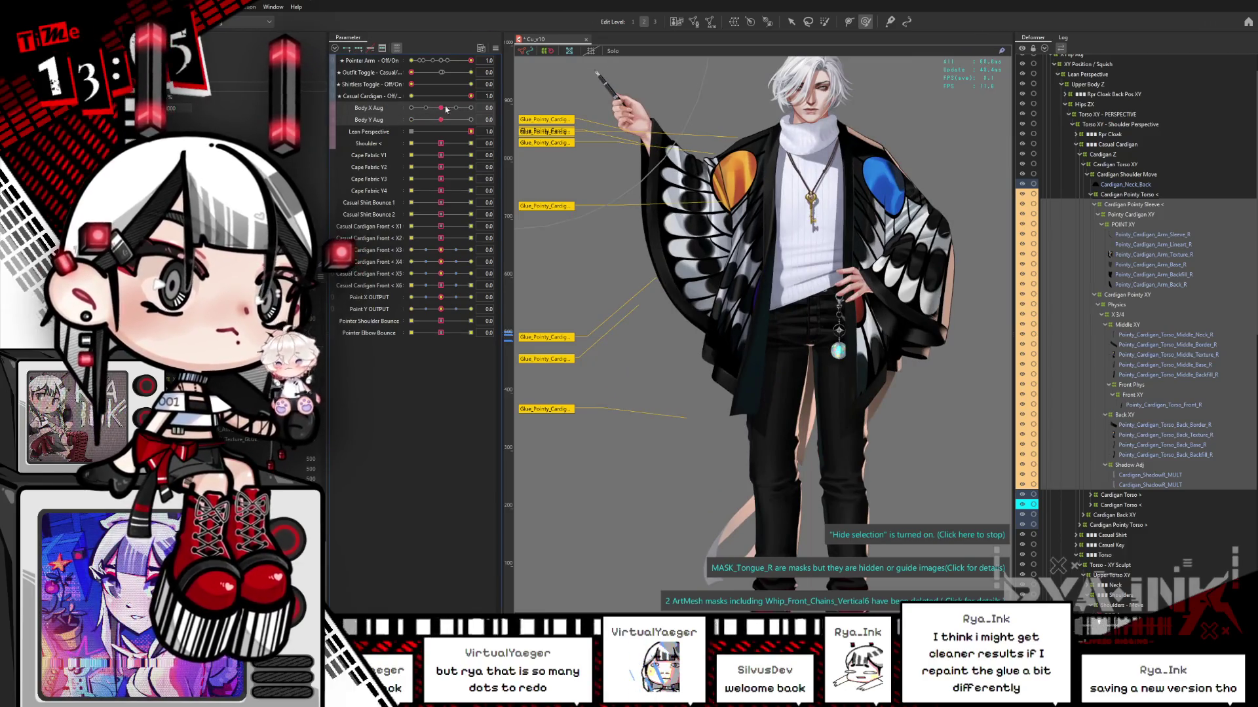
drag(452, 109, 413, 108)
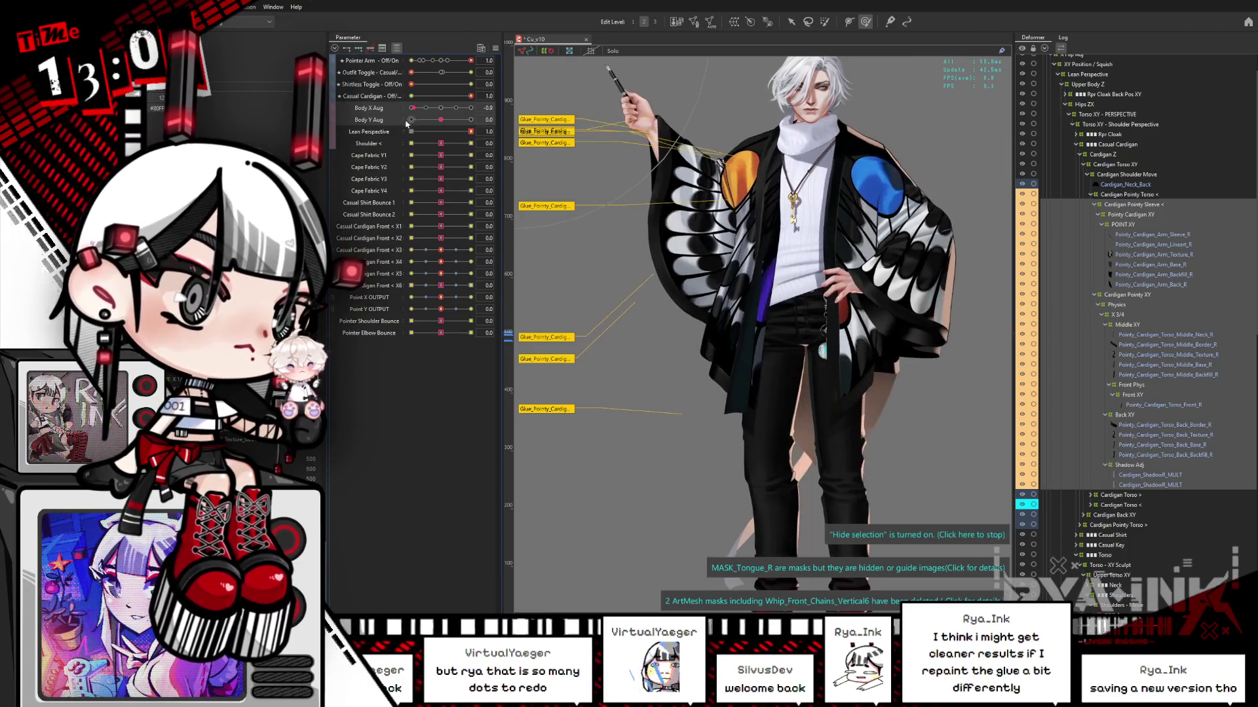
click(440, 108)
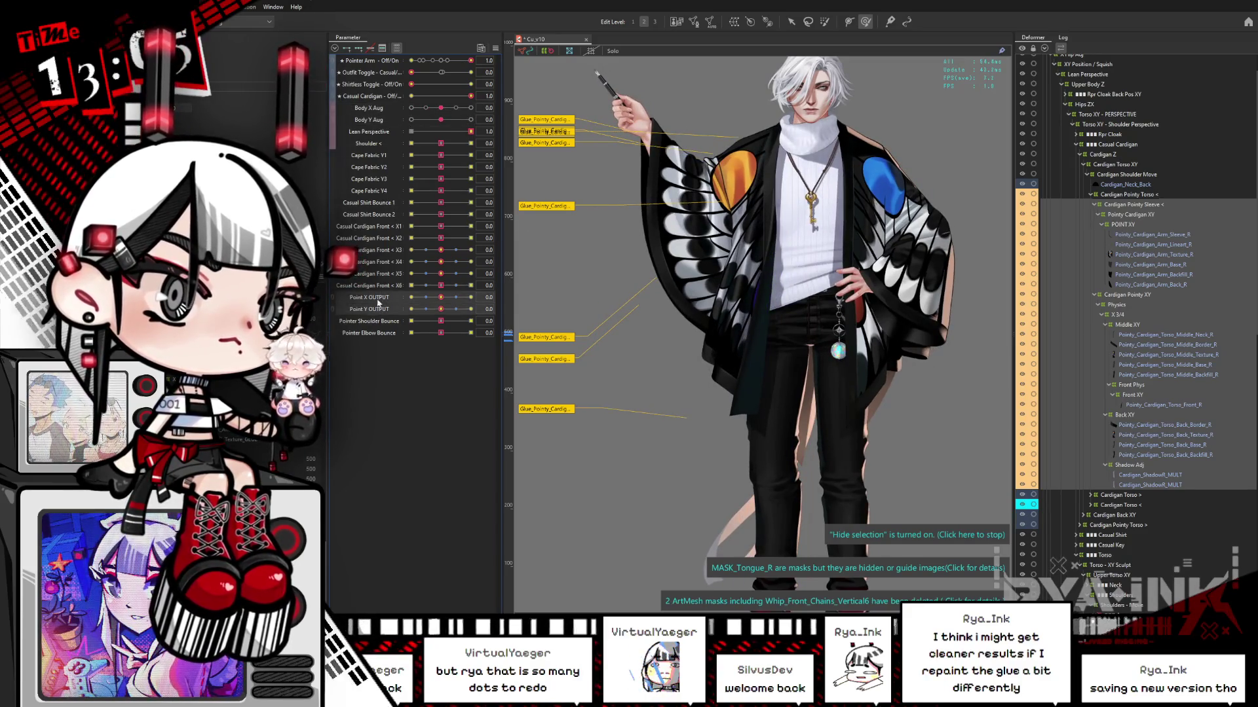
- Raise the arm with Point Y OUTPUT, push Pointer Shoulder Bounce to -1, and fold Cardigan Pointy Sleeve
mouse_move(455, 307)
mouse_down()
mouse_move(490, 308)
mouse_move(444, 325)
mouse_up()
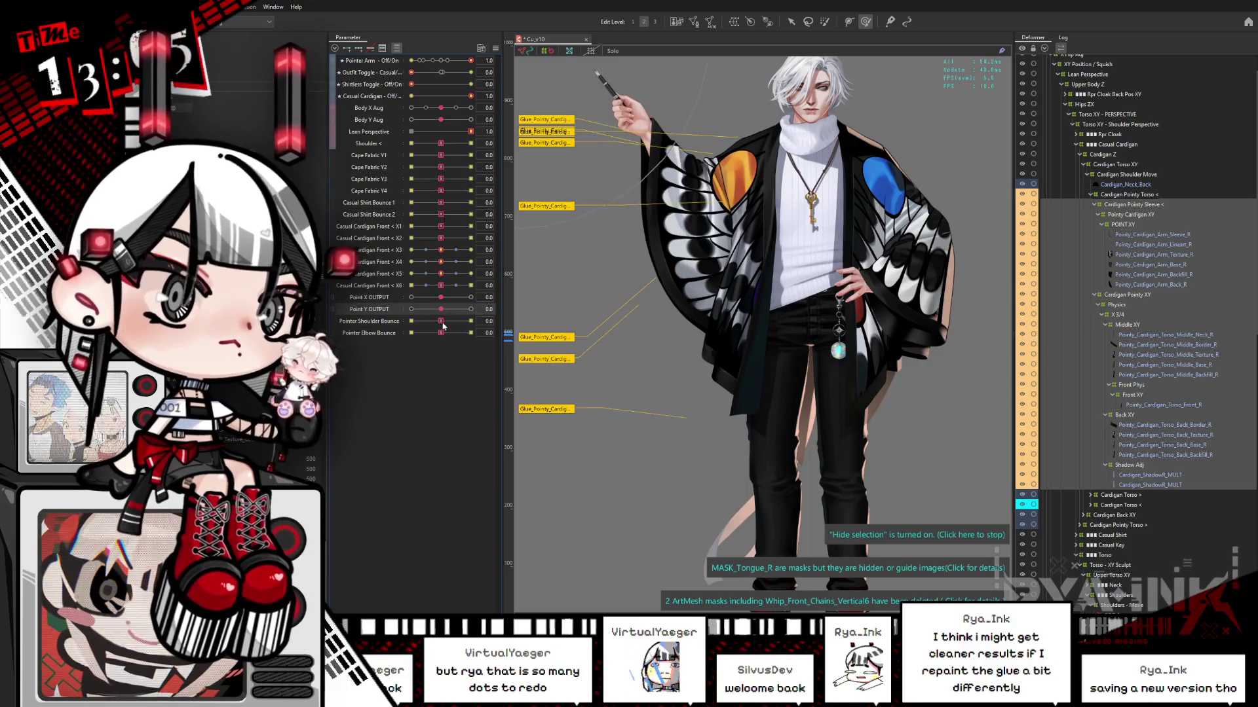
click(376, 335)
click(412, 321)
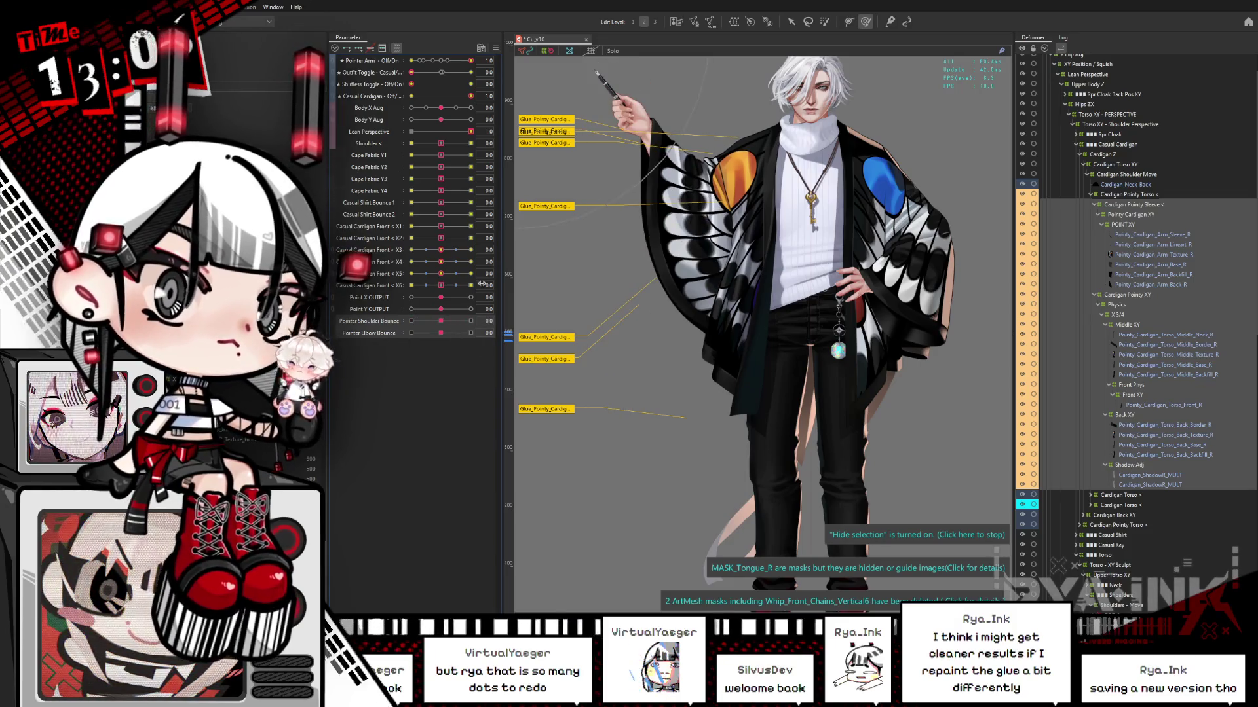
click(1097, 205)
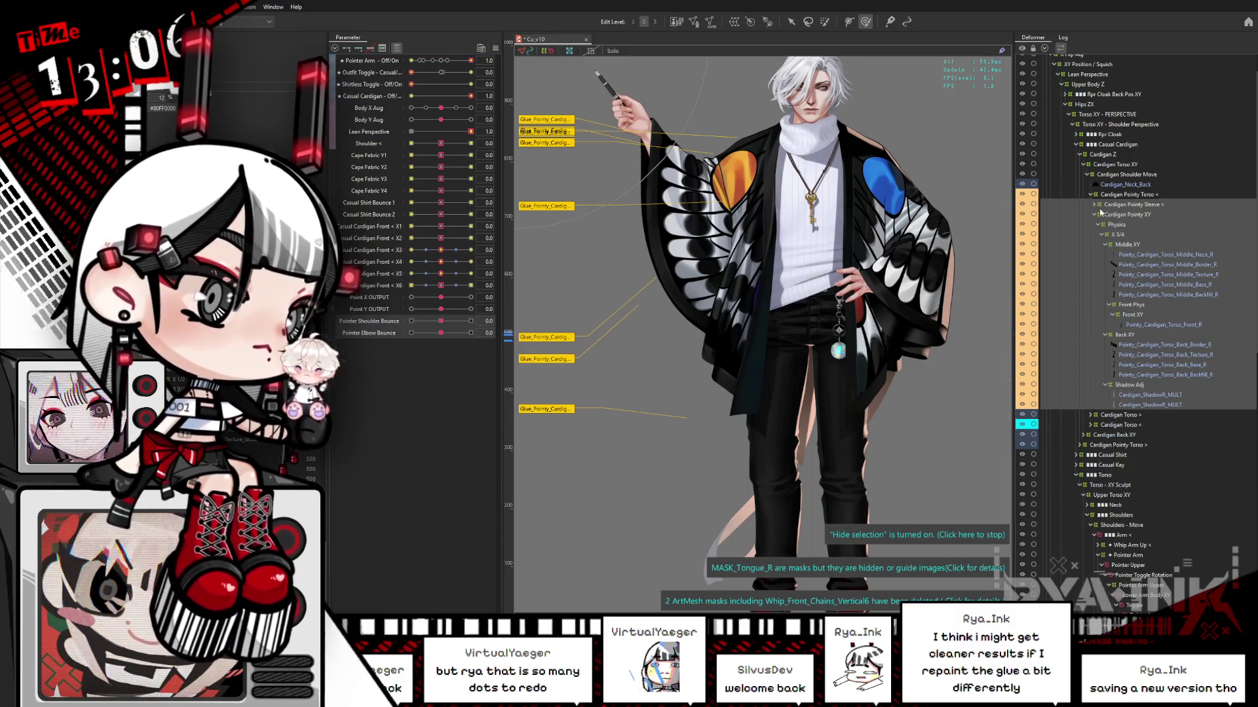
- Collapse Cardigan Pointy XY, select POINT XY's sleeve glue meshes, and test a full Body X Aug turn
click(1094, 215)
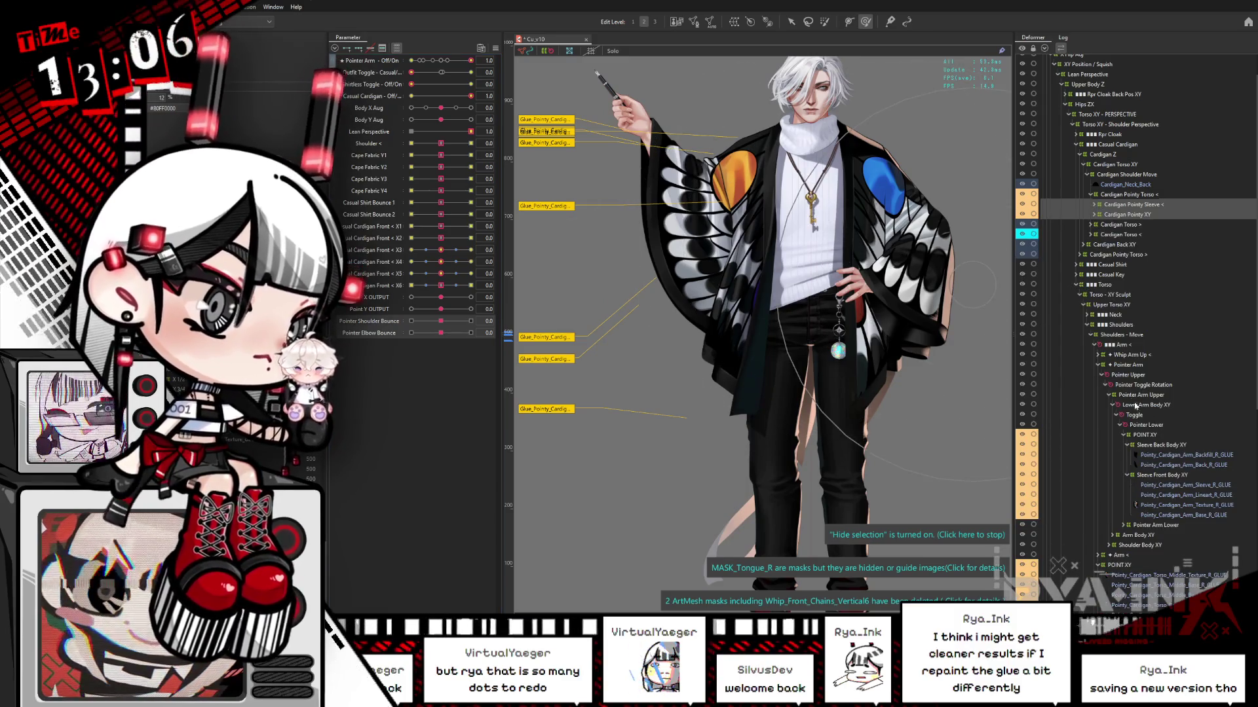
click(1143, 434)
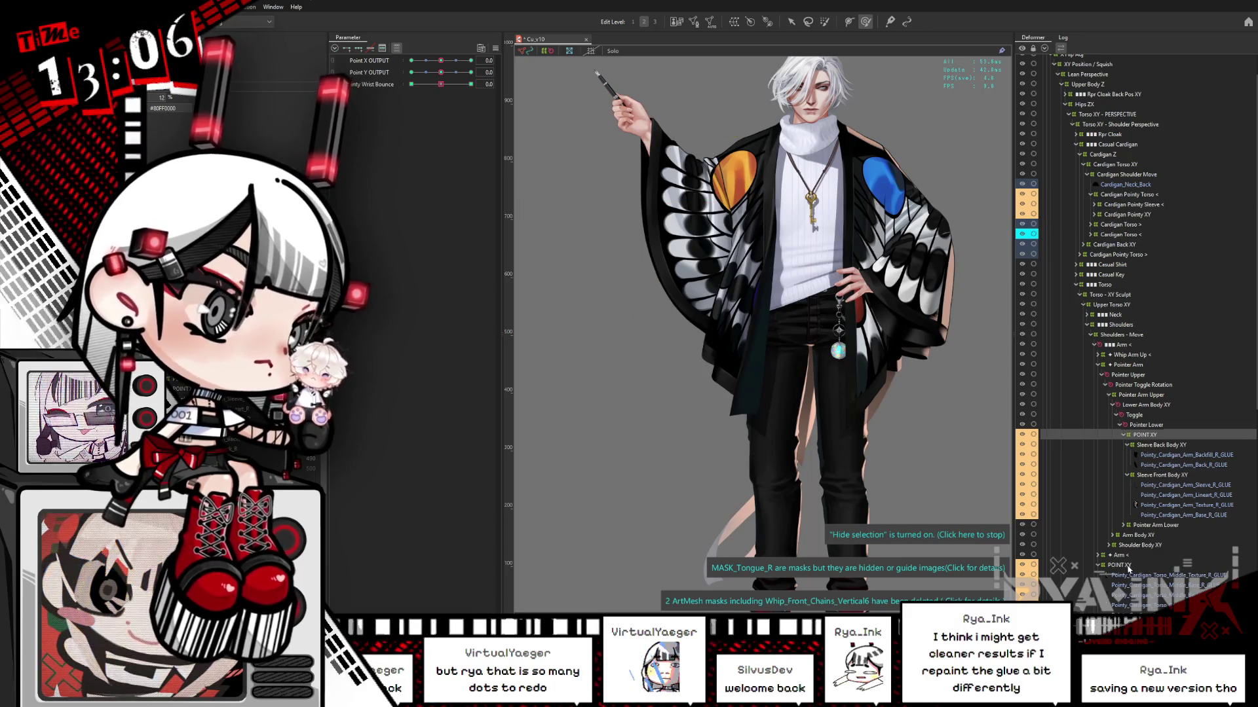
click(863, 435)
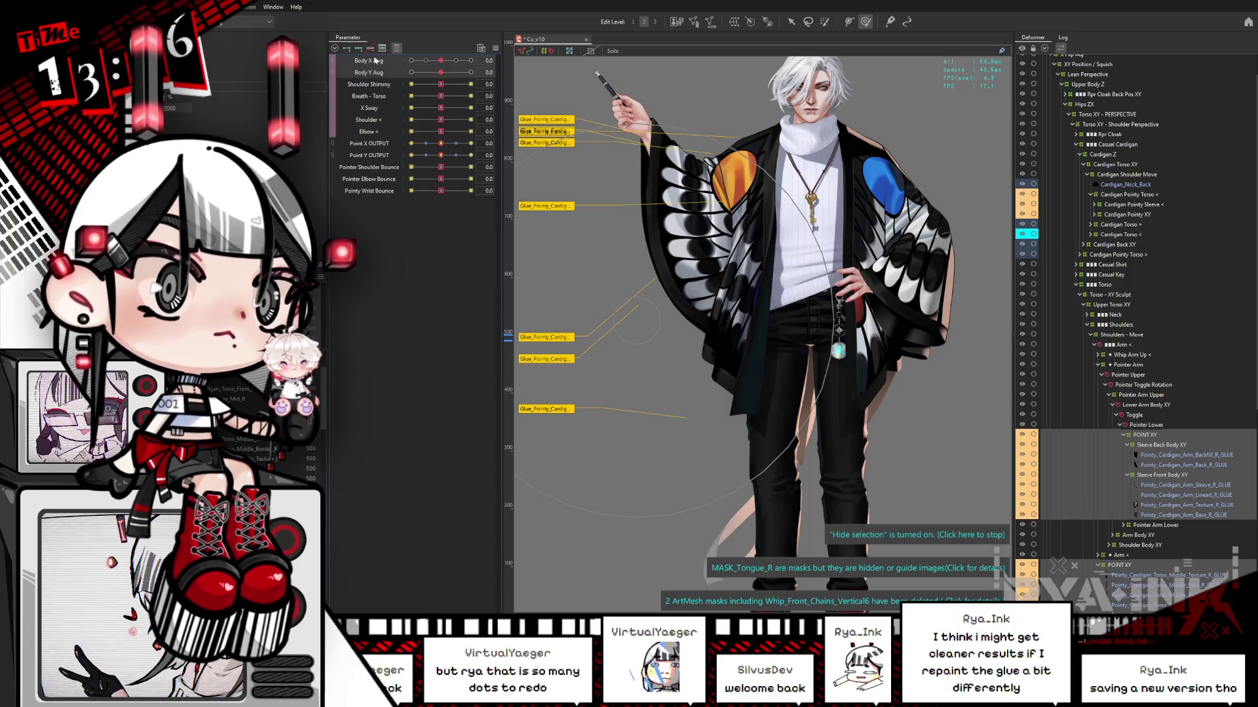
drag(442, 61, 391, 78)
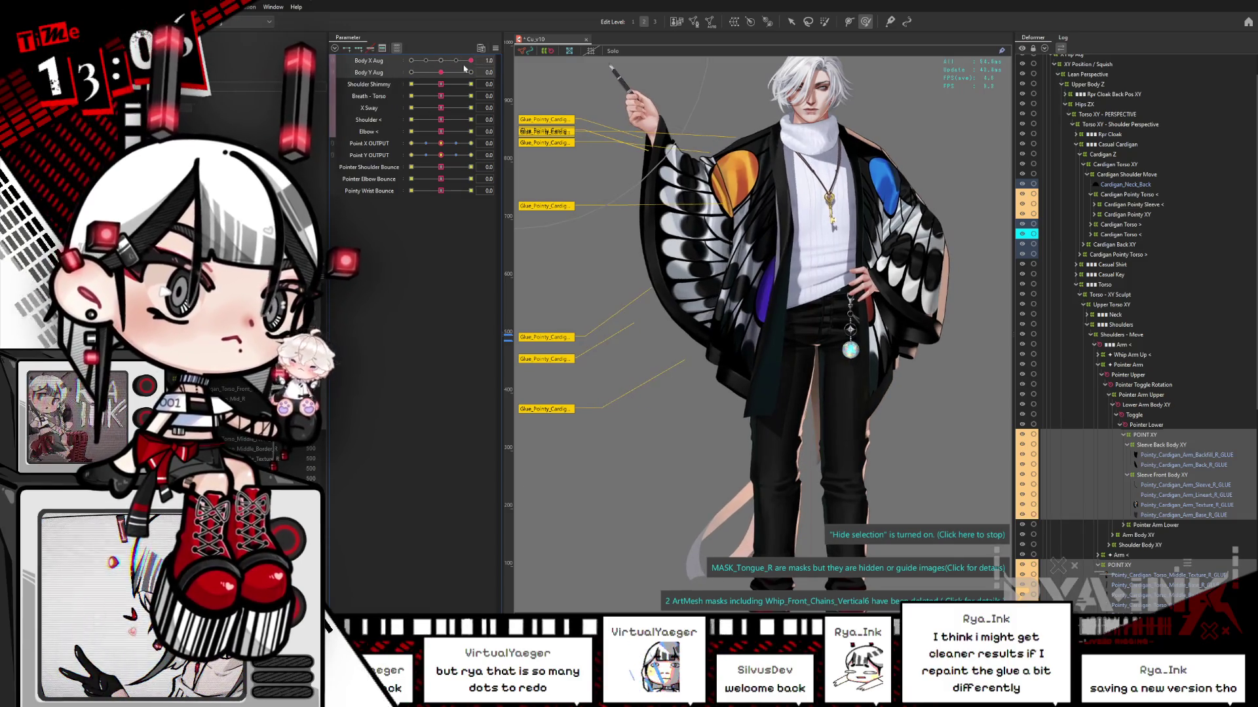
click(439, 61)
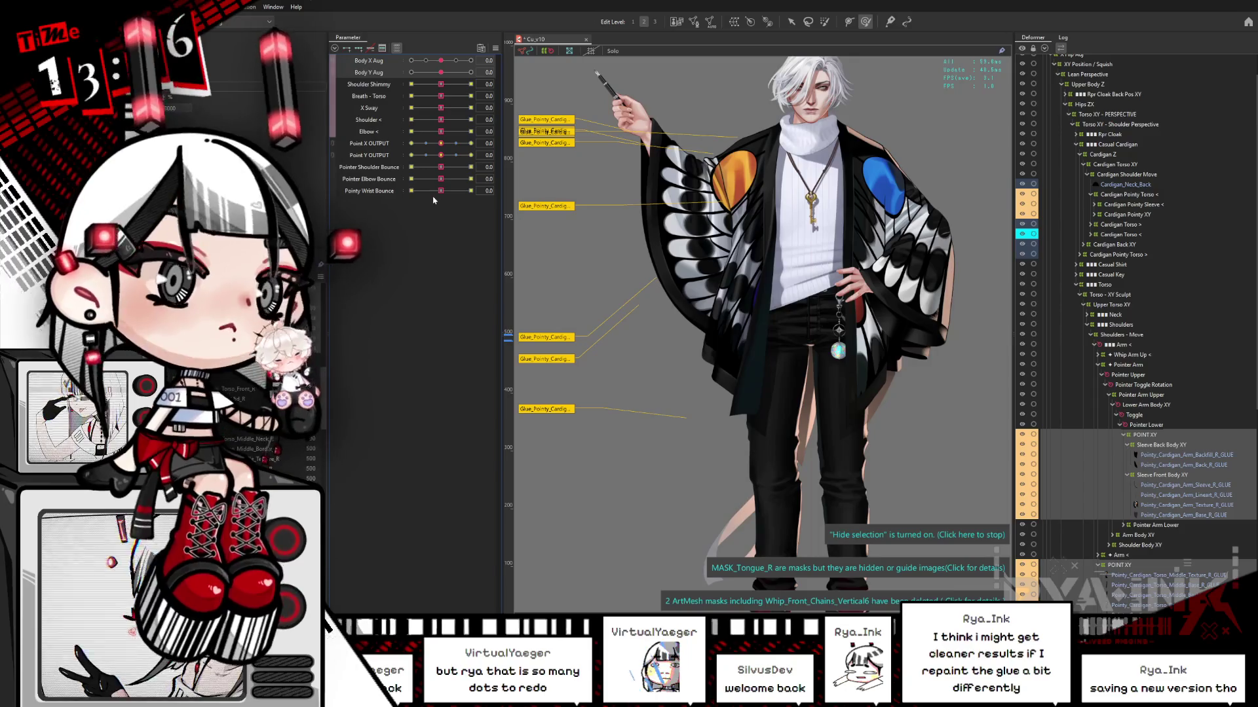
- Check Point X and Y OUTPUT, then select POINT XY alone and fold its sleeve glue meshes away
click(391, 143)
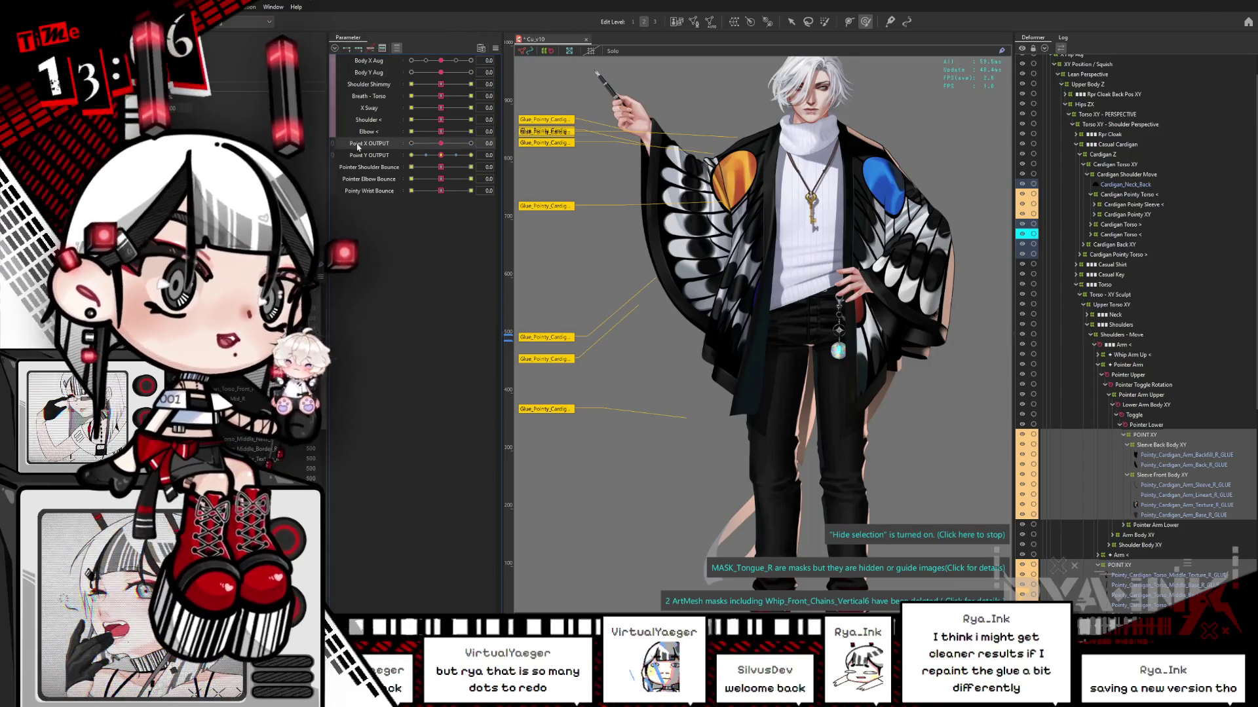
click(374, 156)
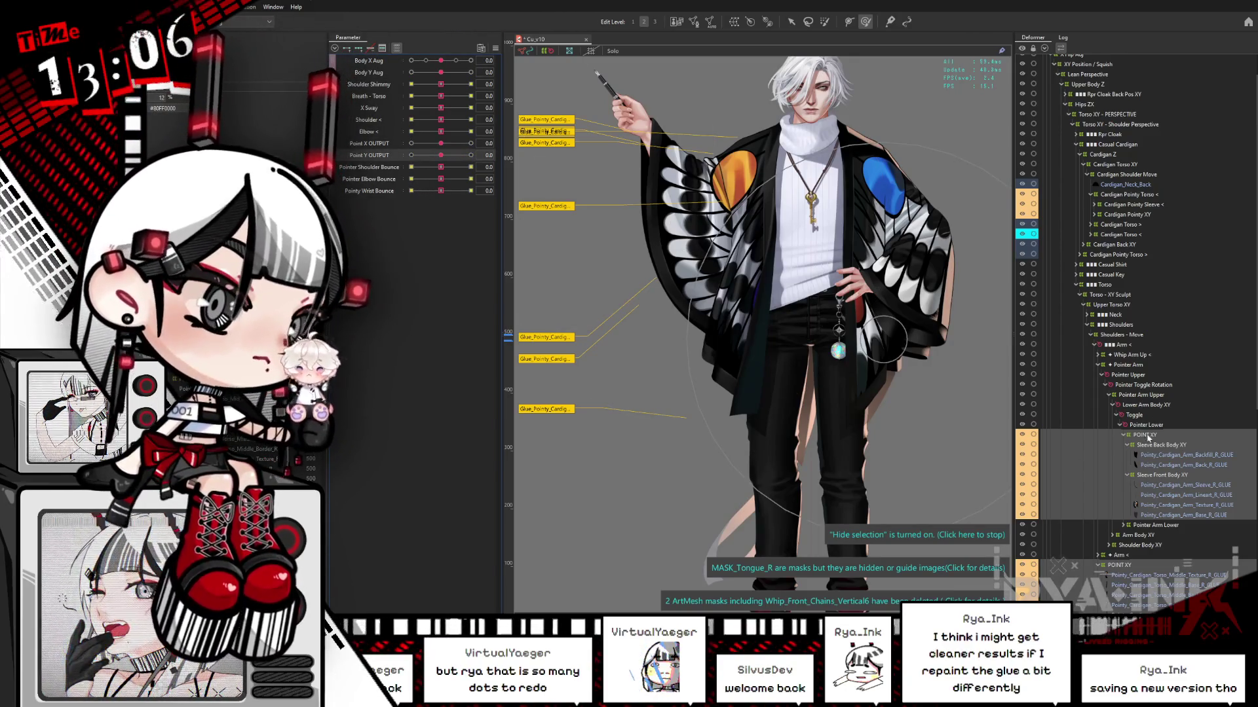
scroll(1151, 379, down, 2)
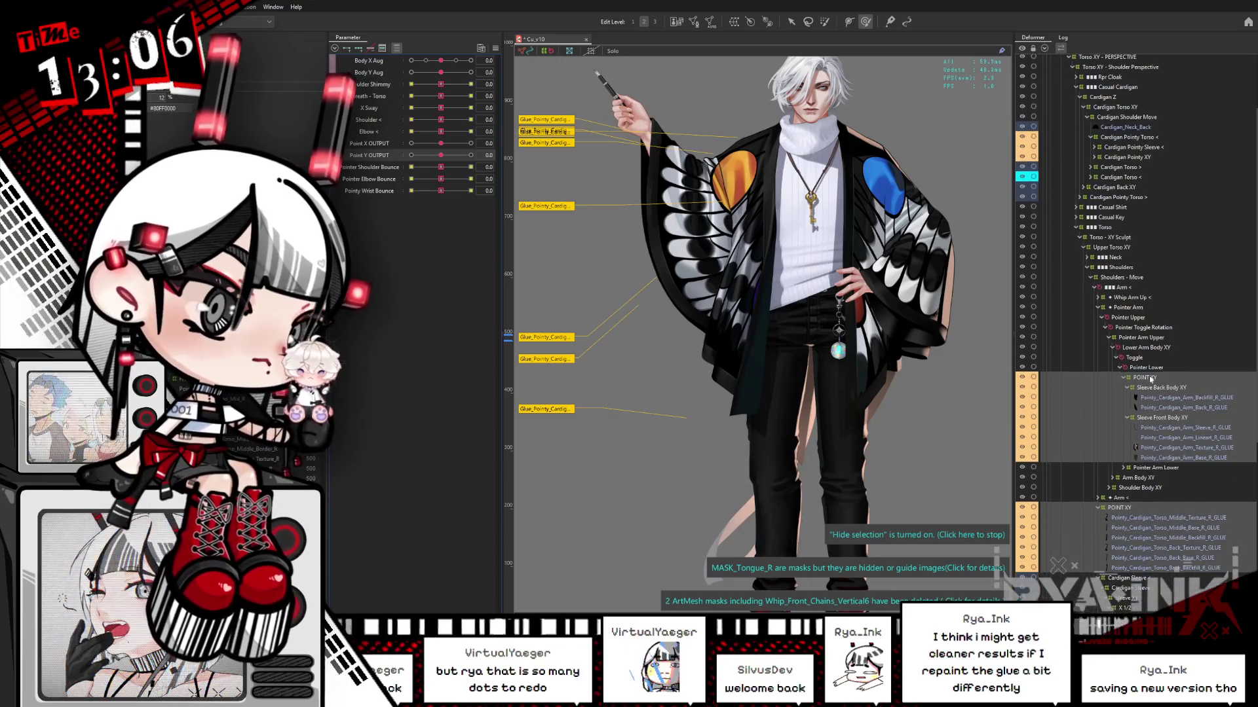
click(1150, 379)
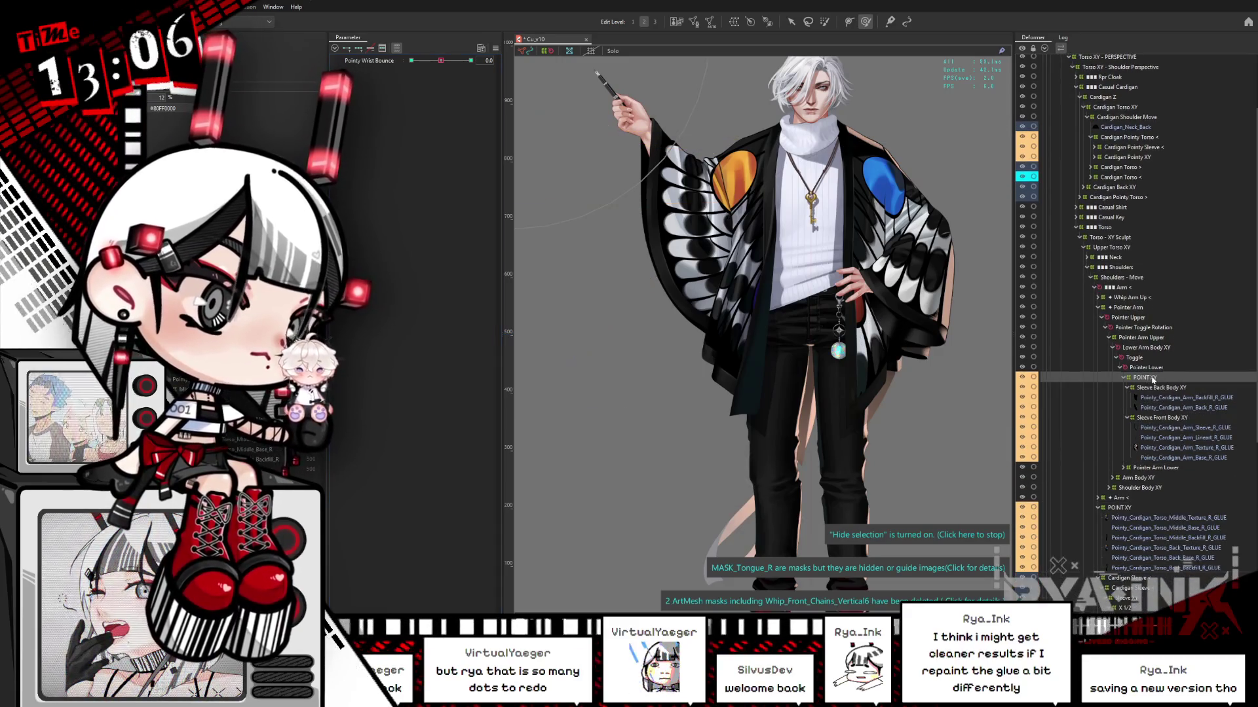
shift+click(1152, 458)
click(865, 21)
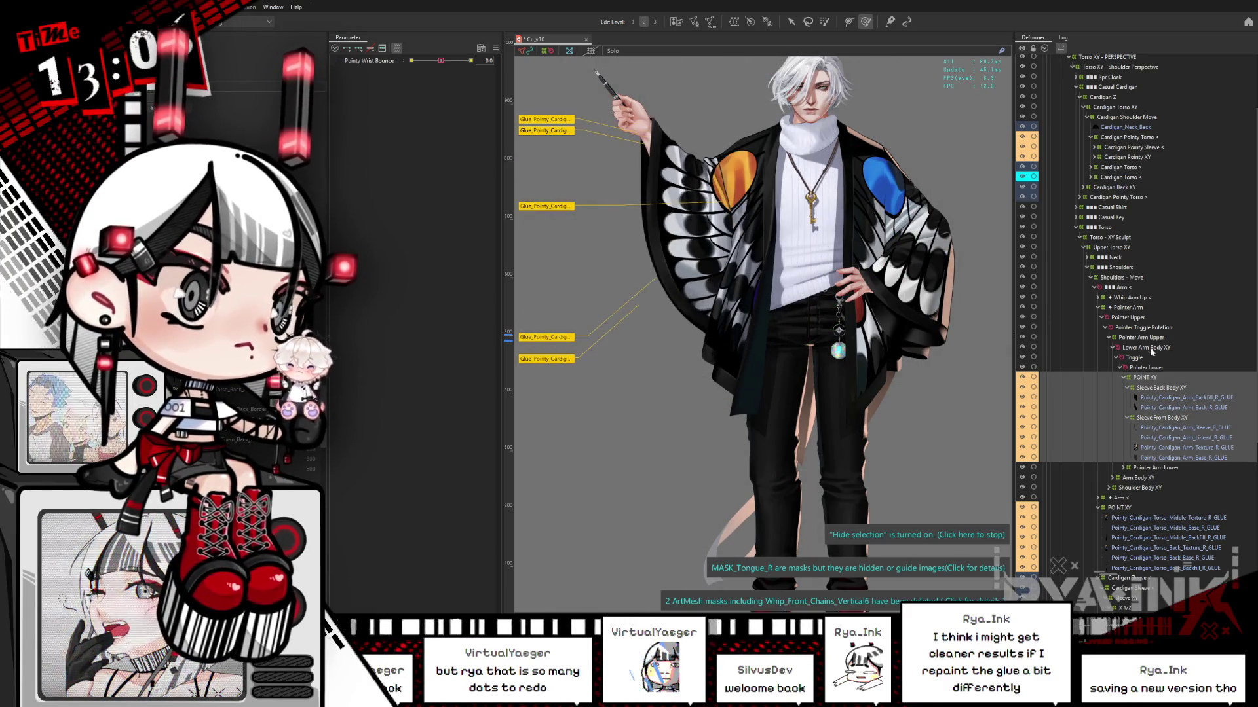
click(1151, 378)
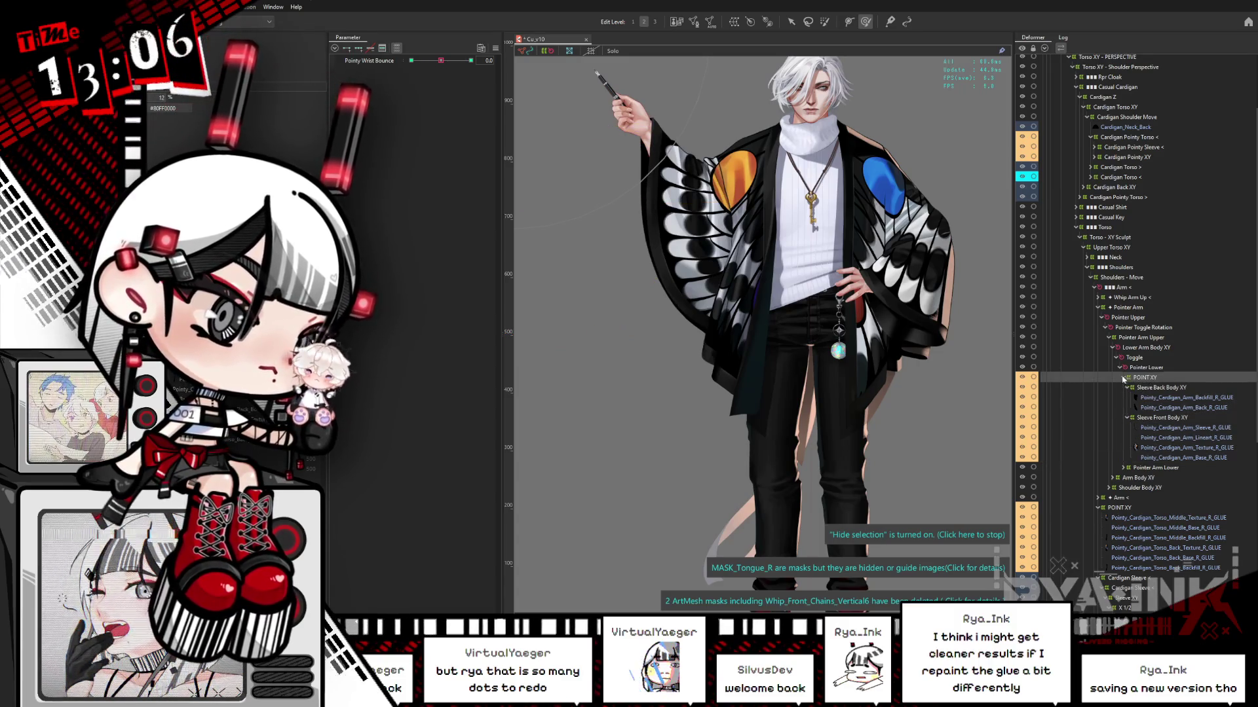
click(1124, 378)
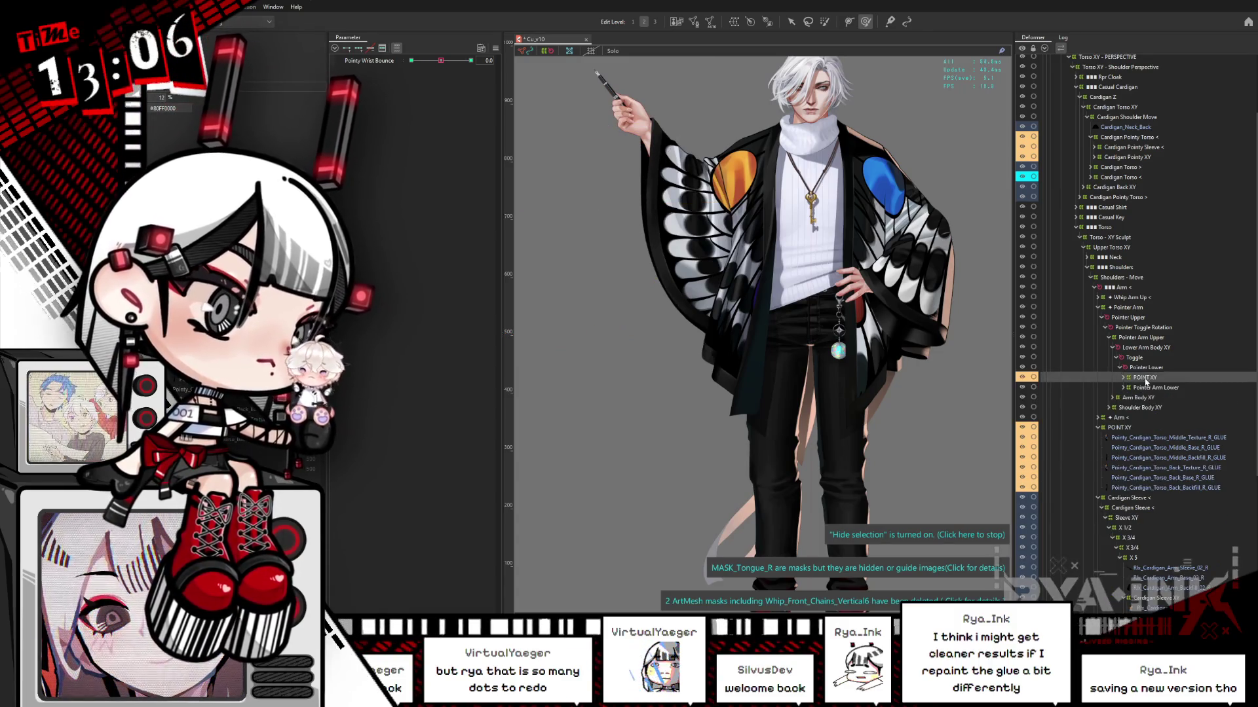
- Drag POINT XY up the hierarchy beside Pointer Upper, testing Body X Aug turns between moves
drag(1145, 380, 1146, 357)
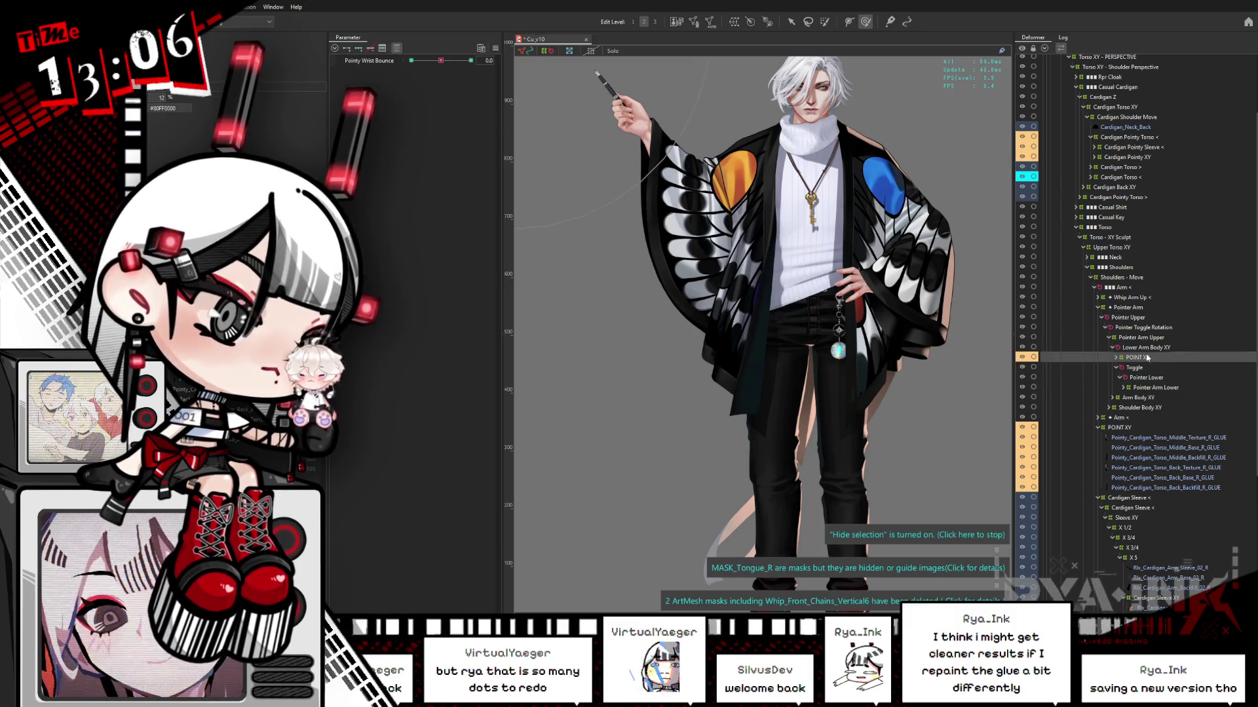
mouse_move(440, 61)
mouse_down()
mouse_move(463, 59)
mouse_move(435, 69)
mouse_up()
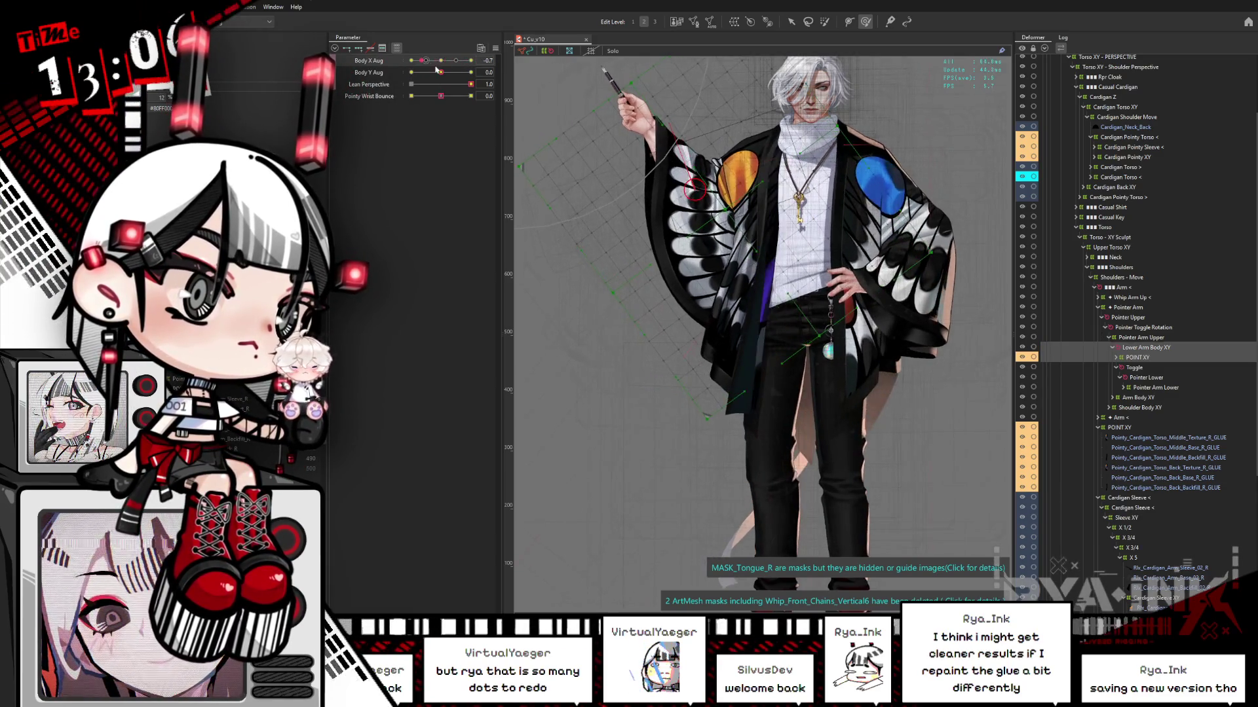
drag(442, 63, 472, 61)
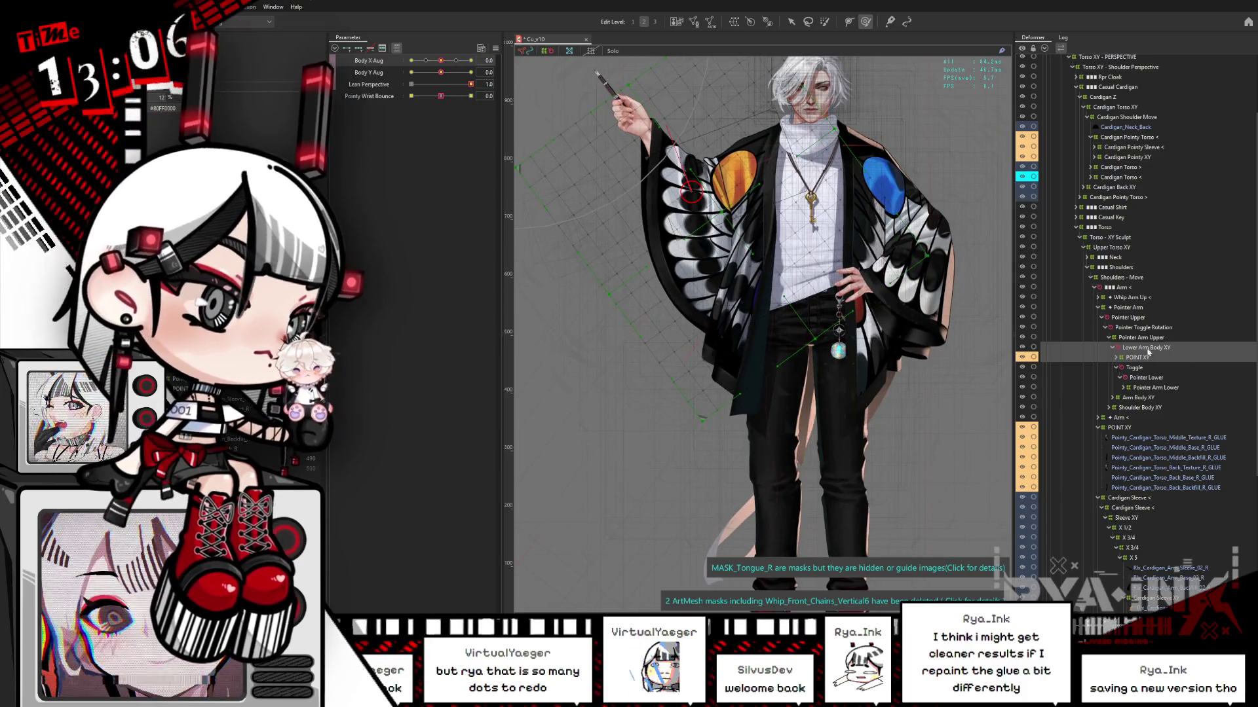
drag(1140, 357, 1151, 322)
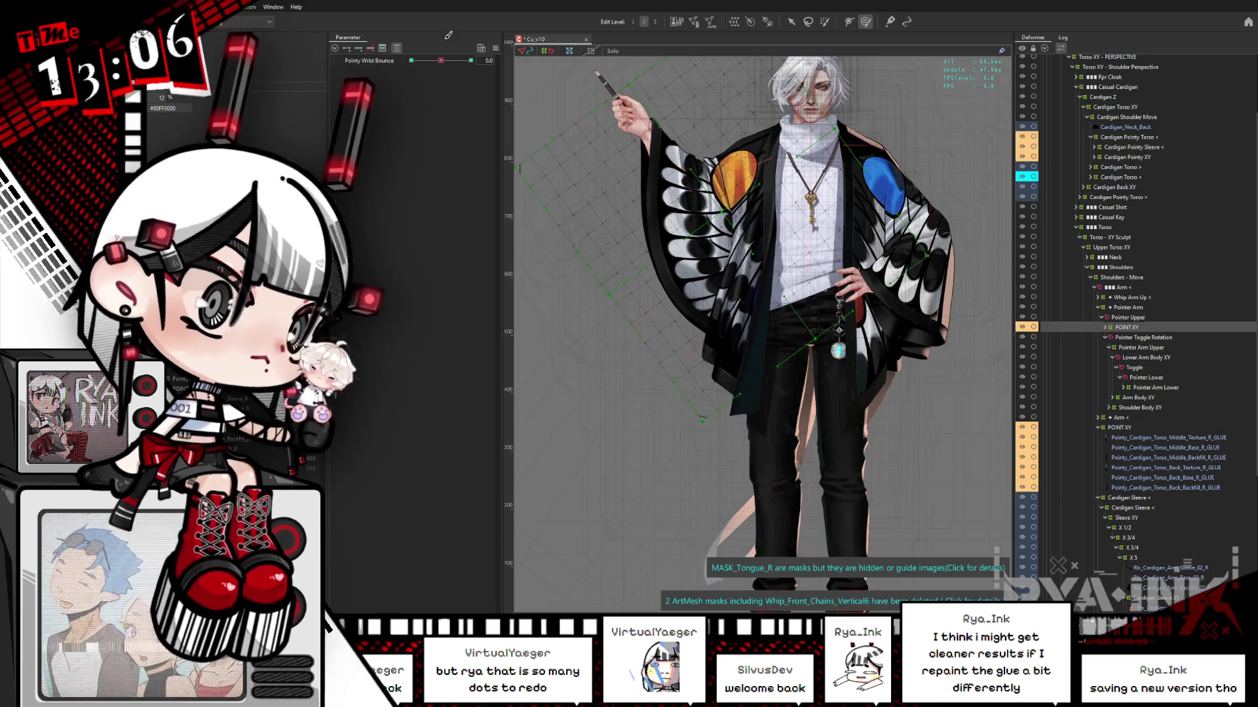
mouse_move(440, 60)
mouse_down()
mouse_move(410, 60)
mouse_move(441, 60)
mouse_up()
- Filter to the Pointer Arm parameters and swing the pointing arm fully right and back to horizontal
click(398, 47)
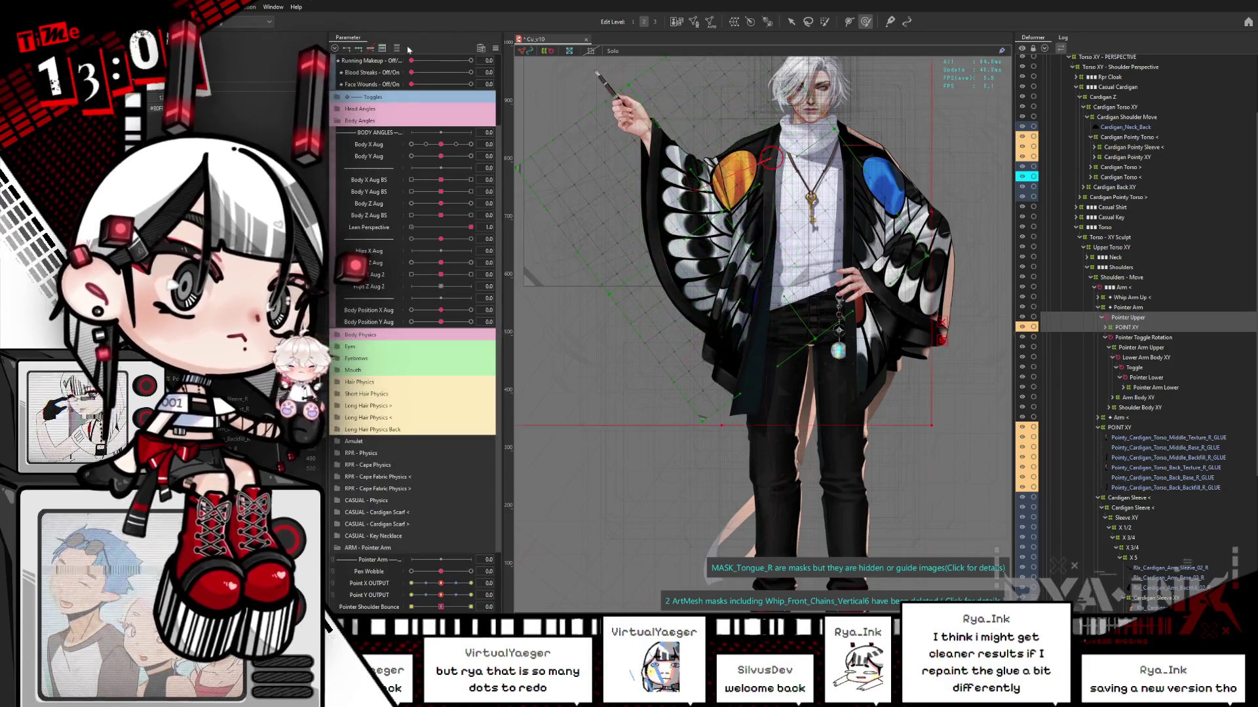
click(396, 48)
mouse_move(471, 60)
mouse_down()
mouse_move(421, 71)
mouse_move(521, 53)
mouse_up()
mouse_move(452, 74)
mouse_down()
mouse_move(502, 73)
mouse_move(434, 74)
mouse_move(496, 82)
mouse_up()
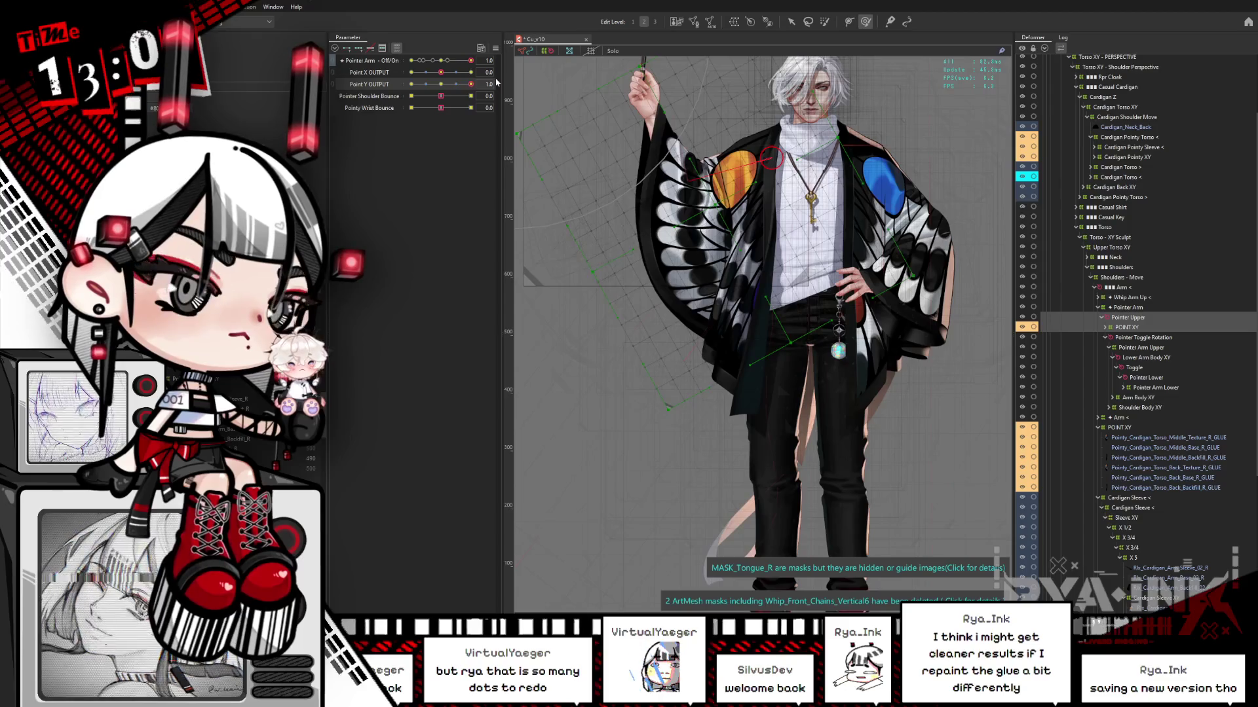
drag(445, 86, 488, 82)
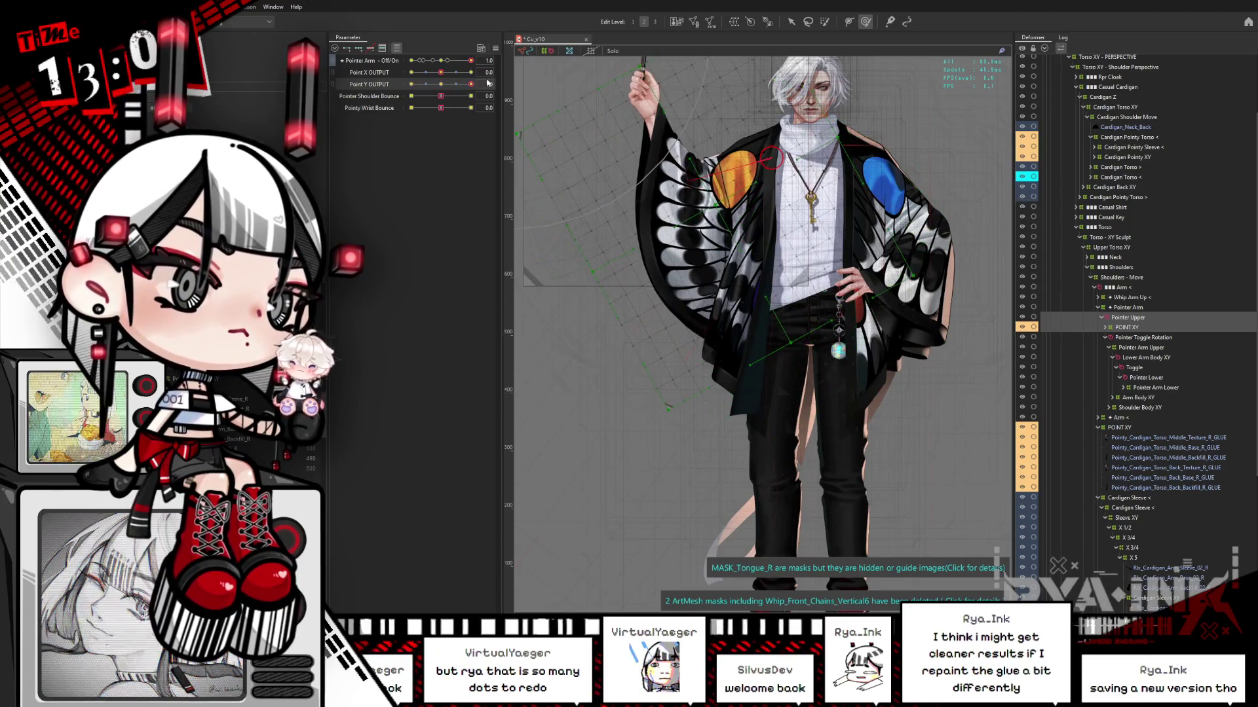
click(441, 96)
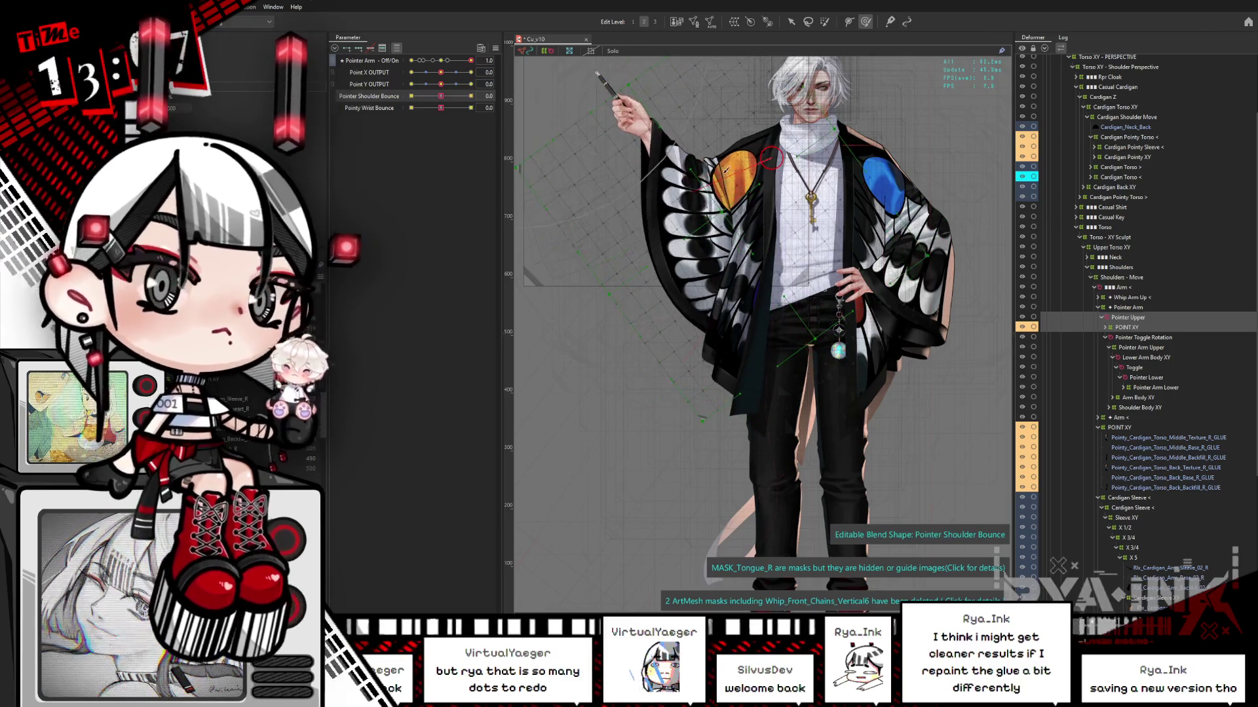
click(1124, 329)
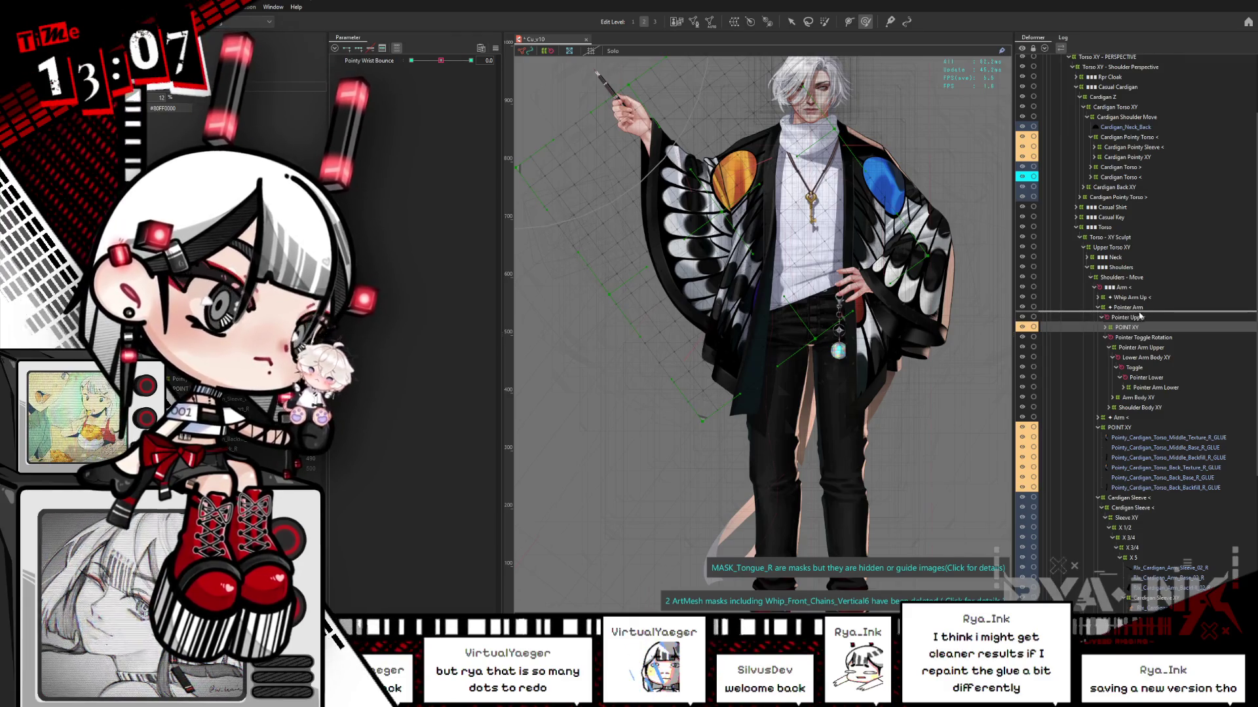
- Place the first POINT XY under Pointer Arm above Pointer Upper and collapse Pointer Upper
drag(1140, 317, 1136, 315)
click(1131, 308)
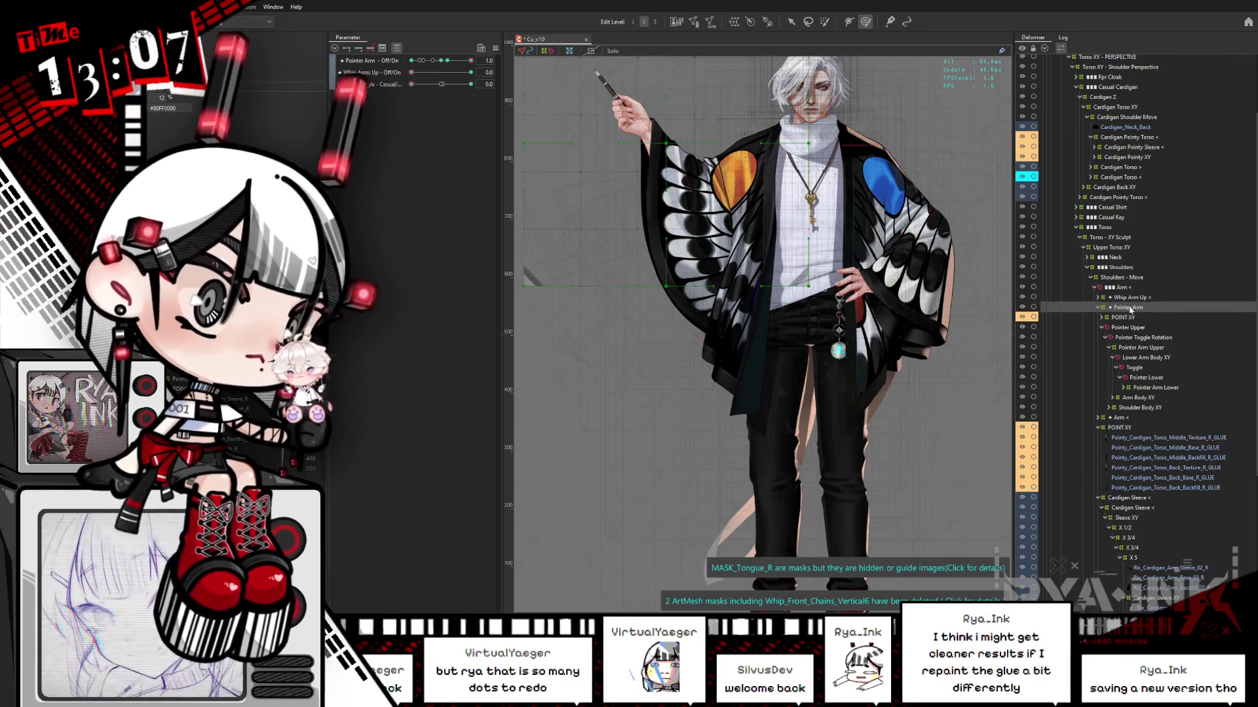
click(1124, 317)
click(438, 61)
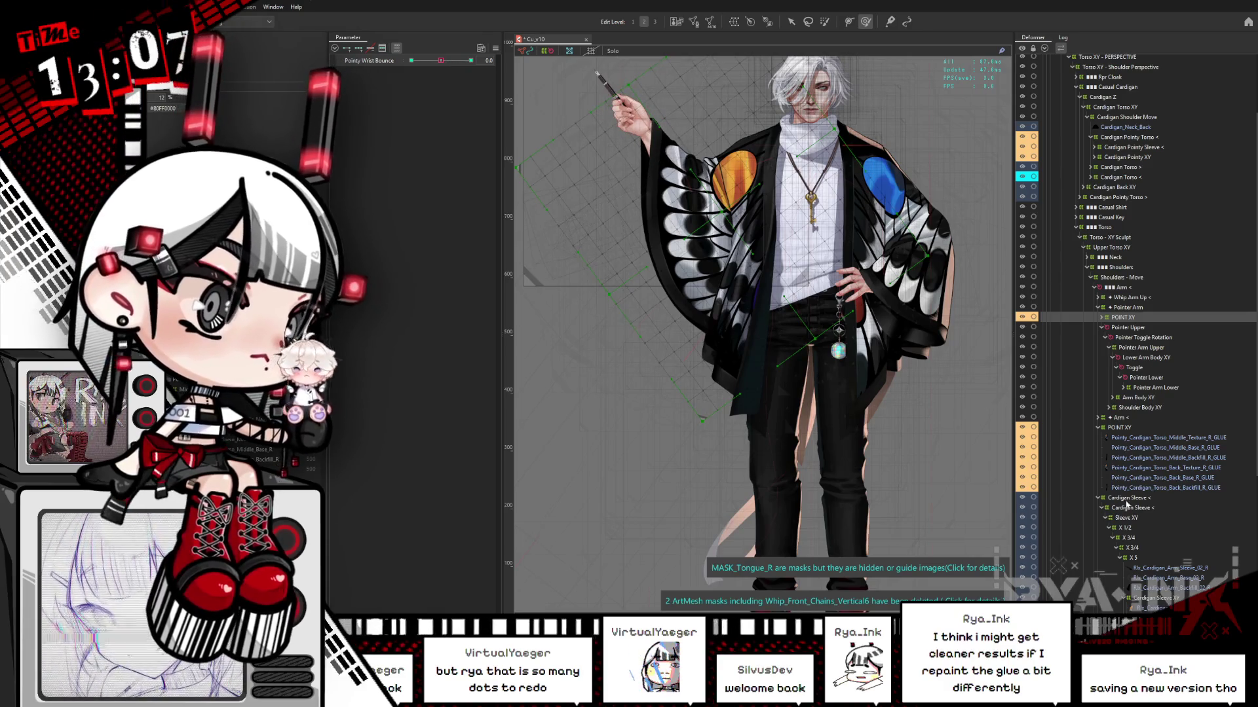
click(1105, 330)
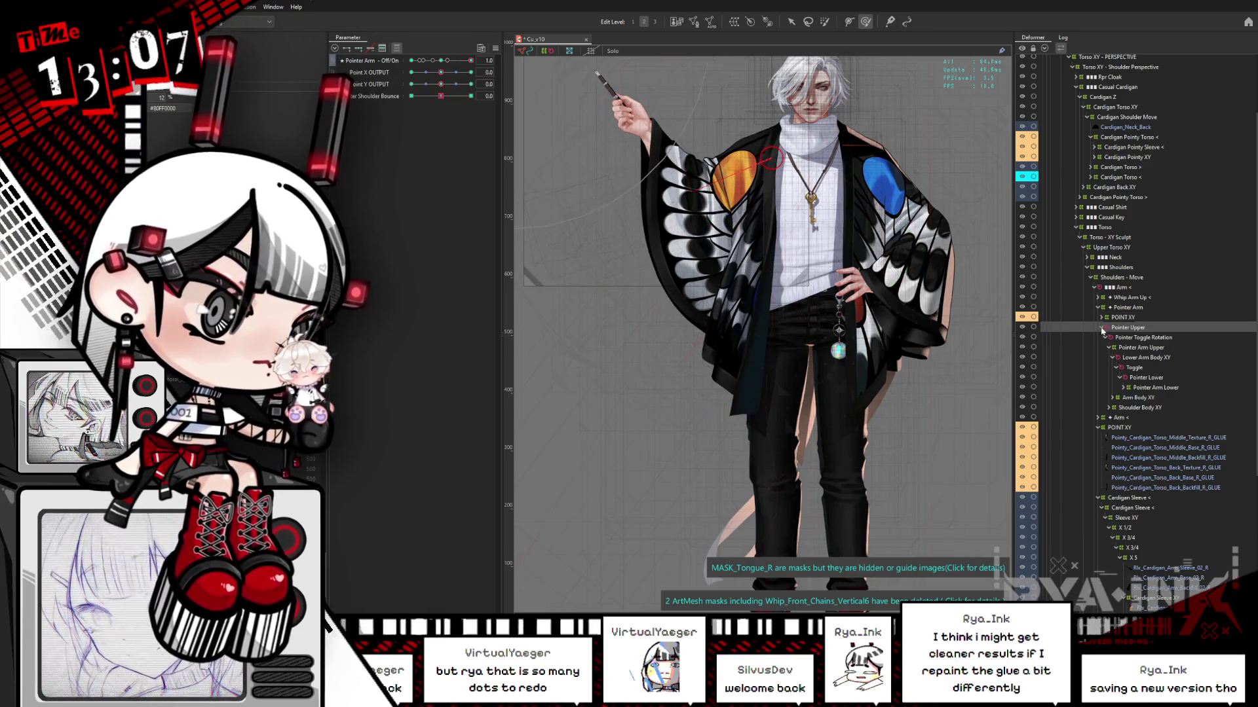
click(1101, 328)
click(1122, 317)
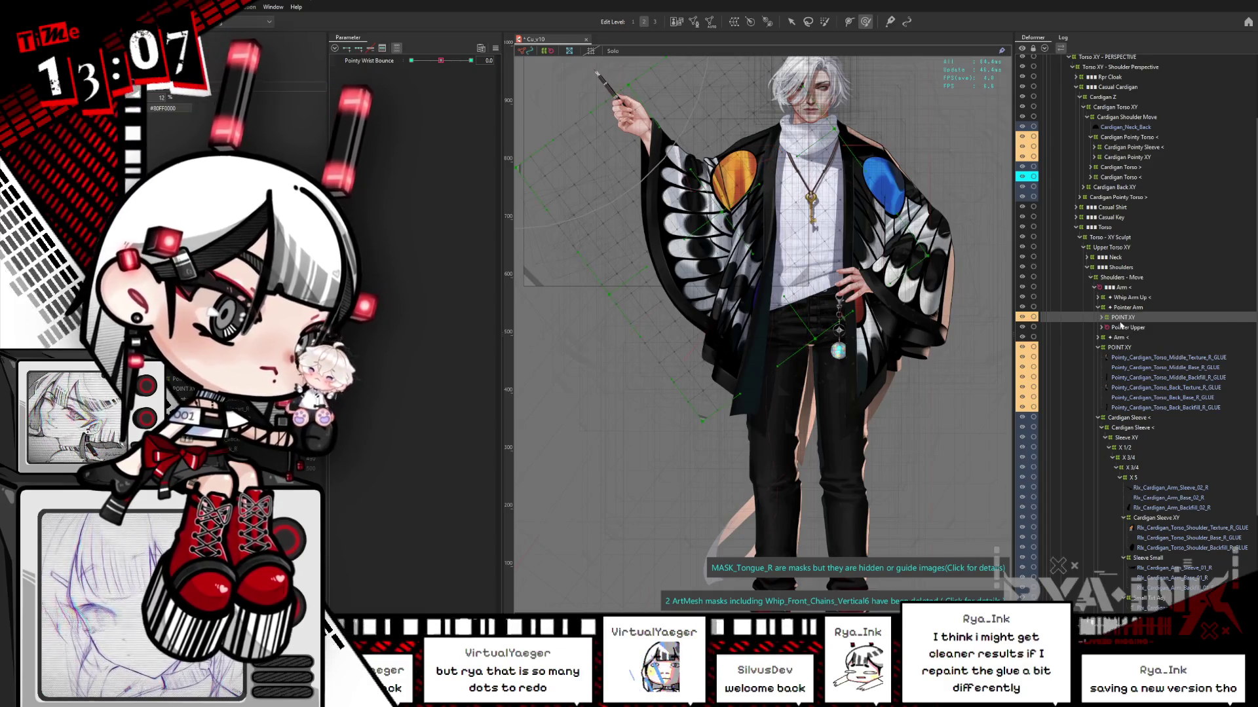
click(1117, 348)
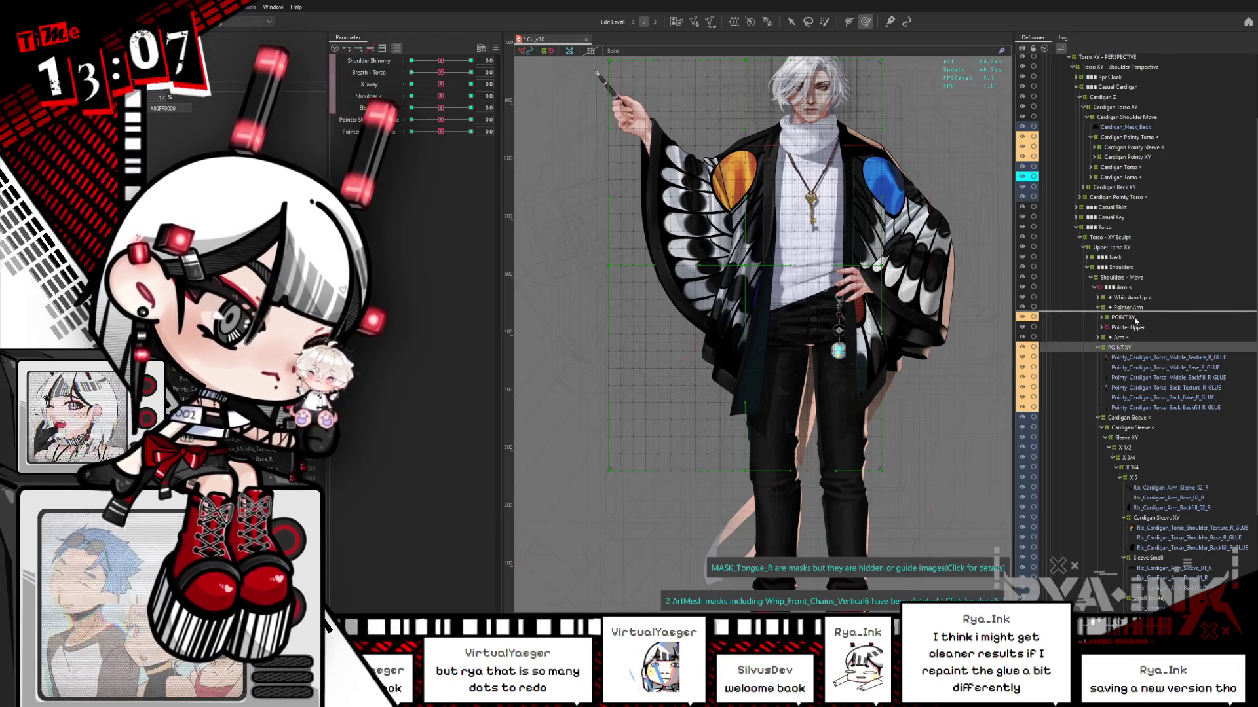
- Move both POINT XY deformers together below Pointer Upper and Arm <, then inspect them
drag(1139, 317, 1130, 314)
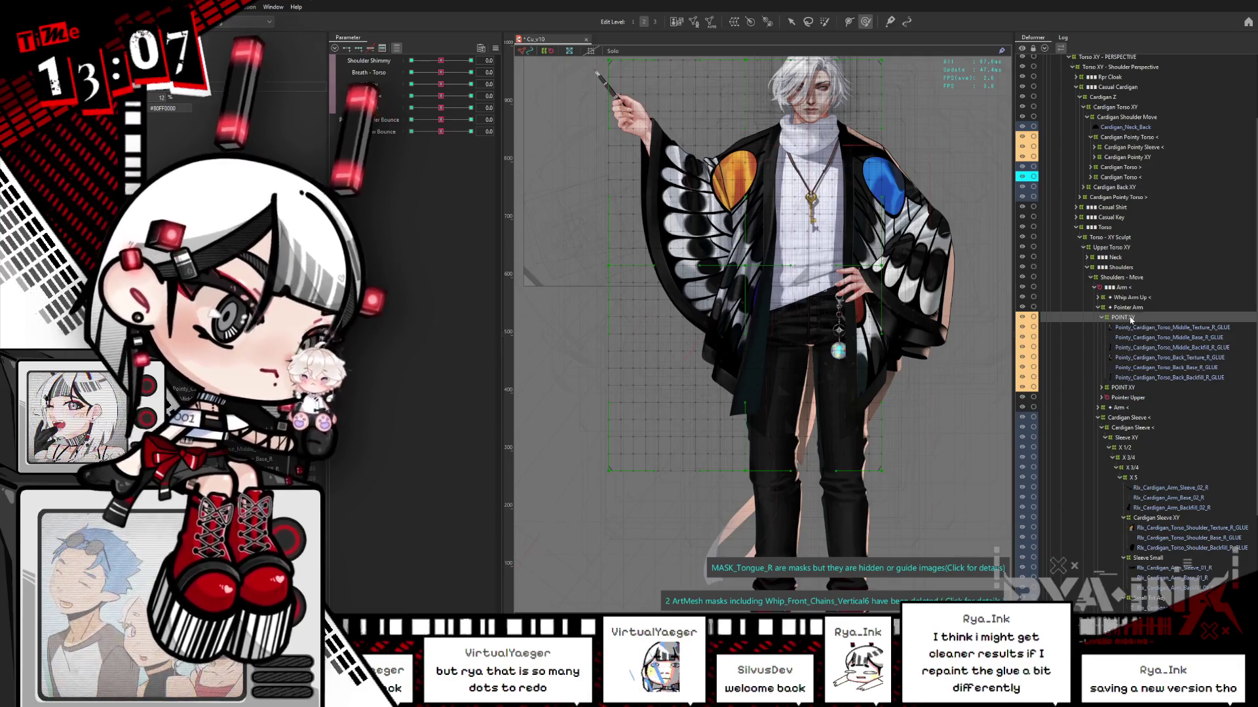
click(1127, 308)
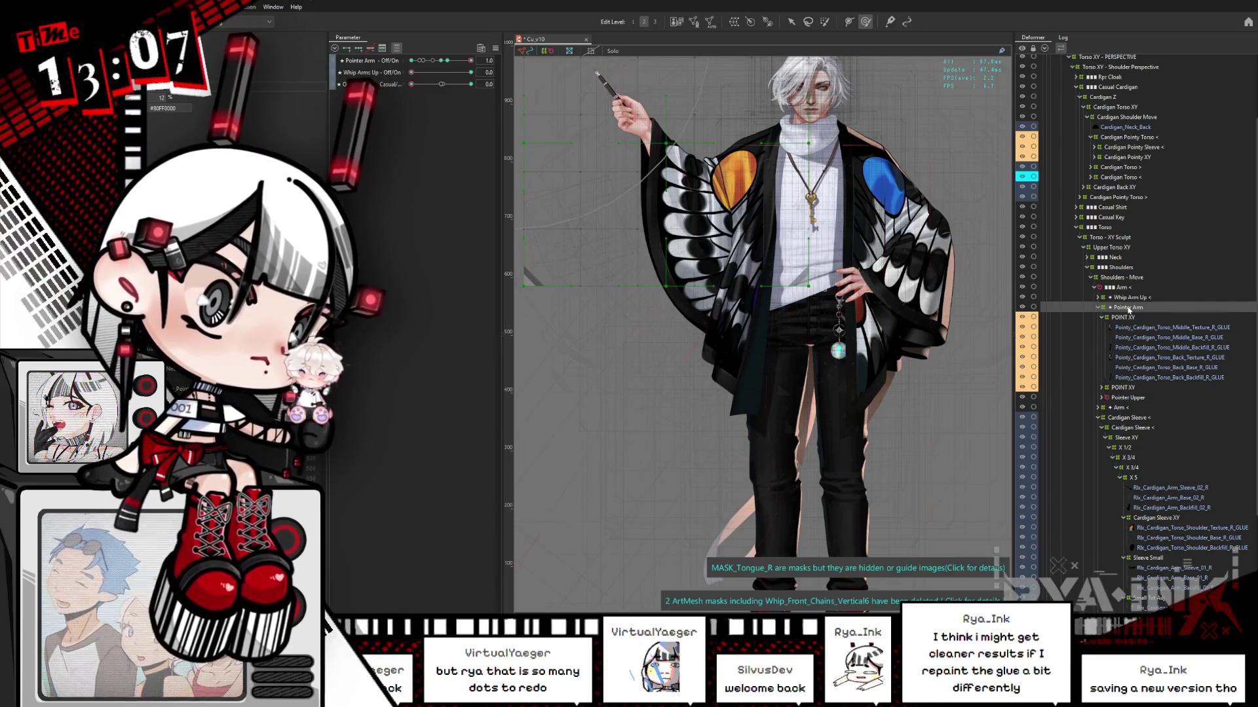
click(1125, 318)
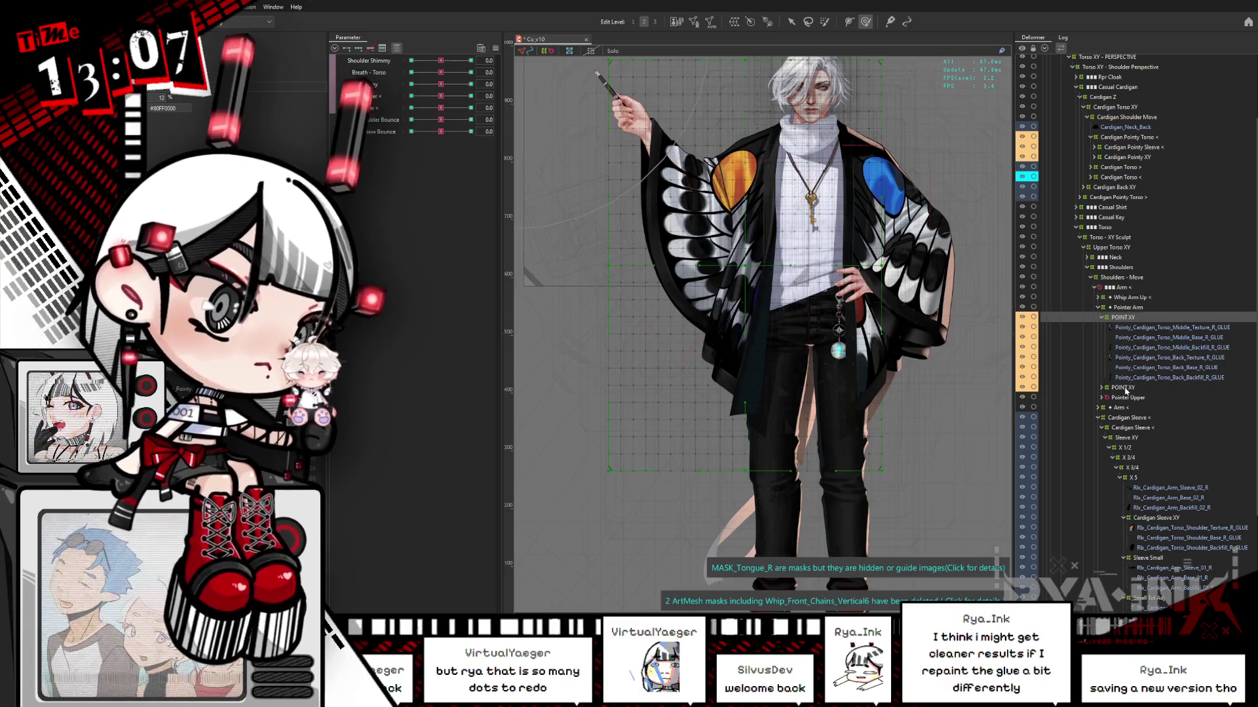
click(1126, 389)
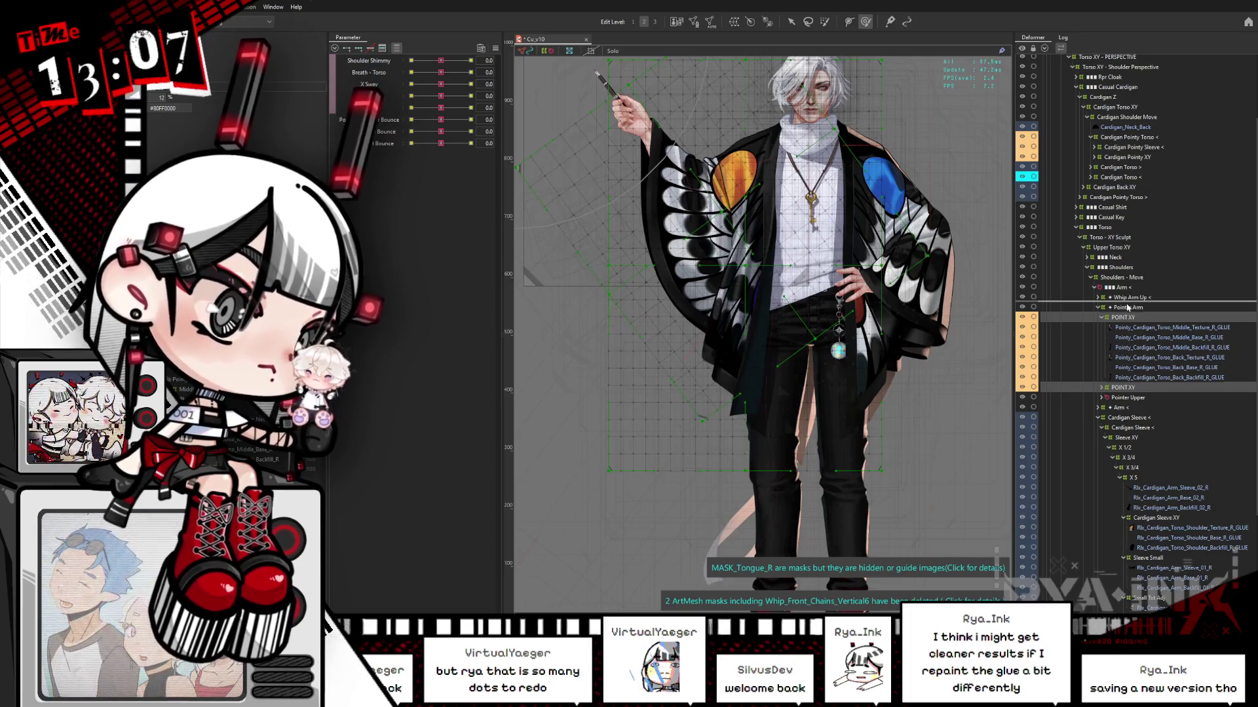
drag(1136, 307, 1141, 315)
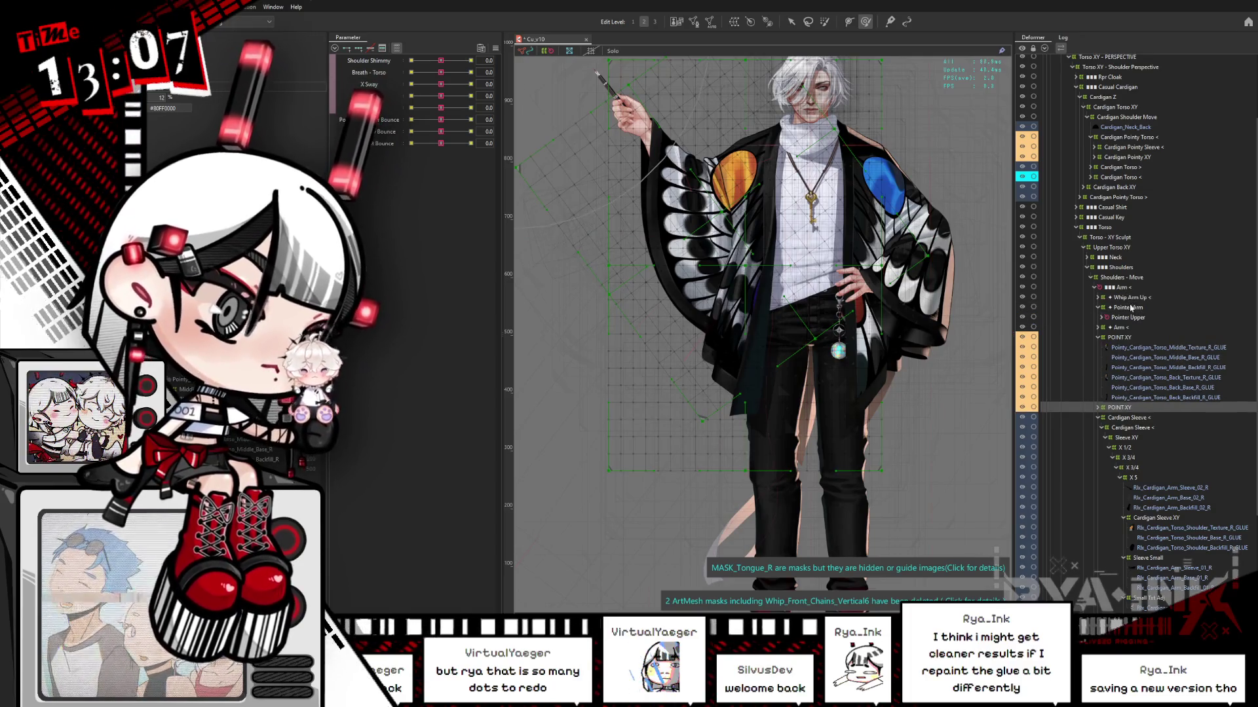
click(1129, 337)
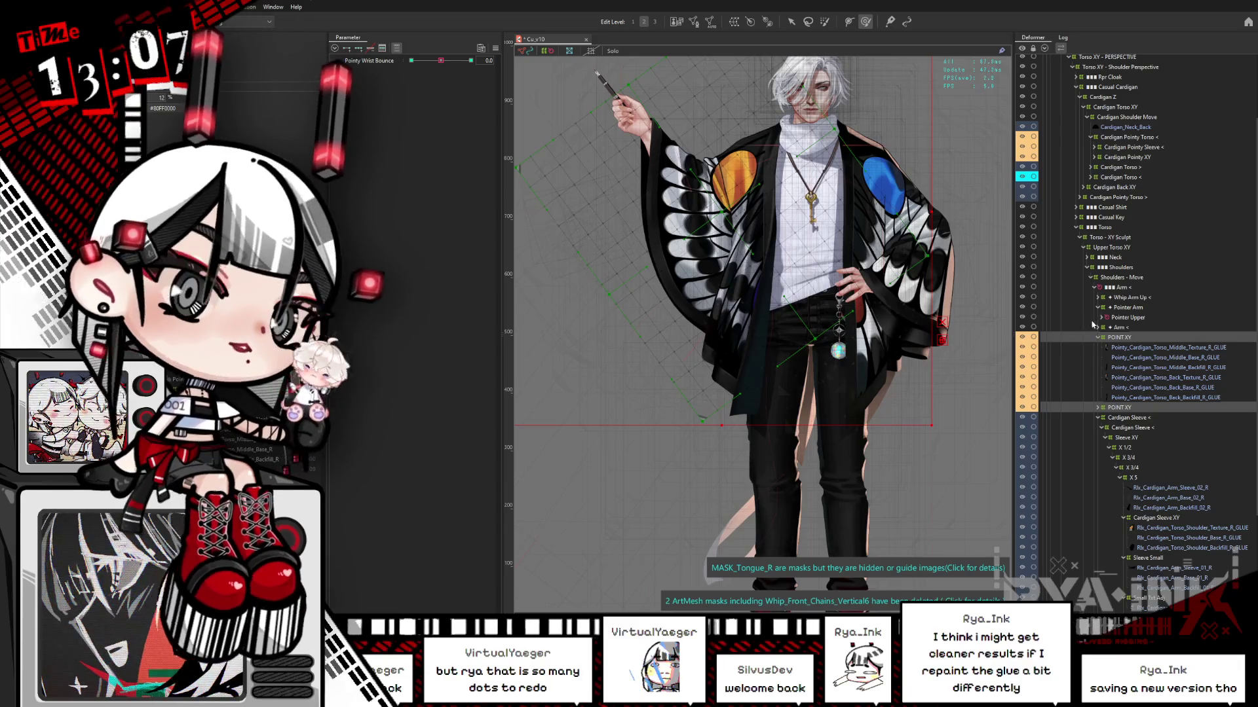
click(1130, 318)
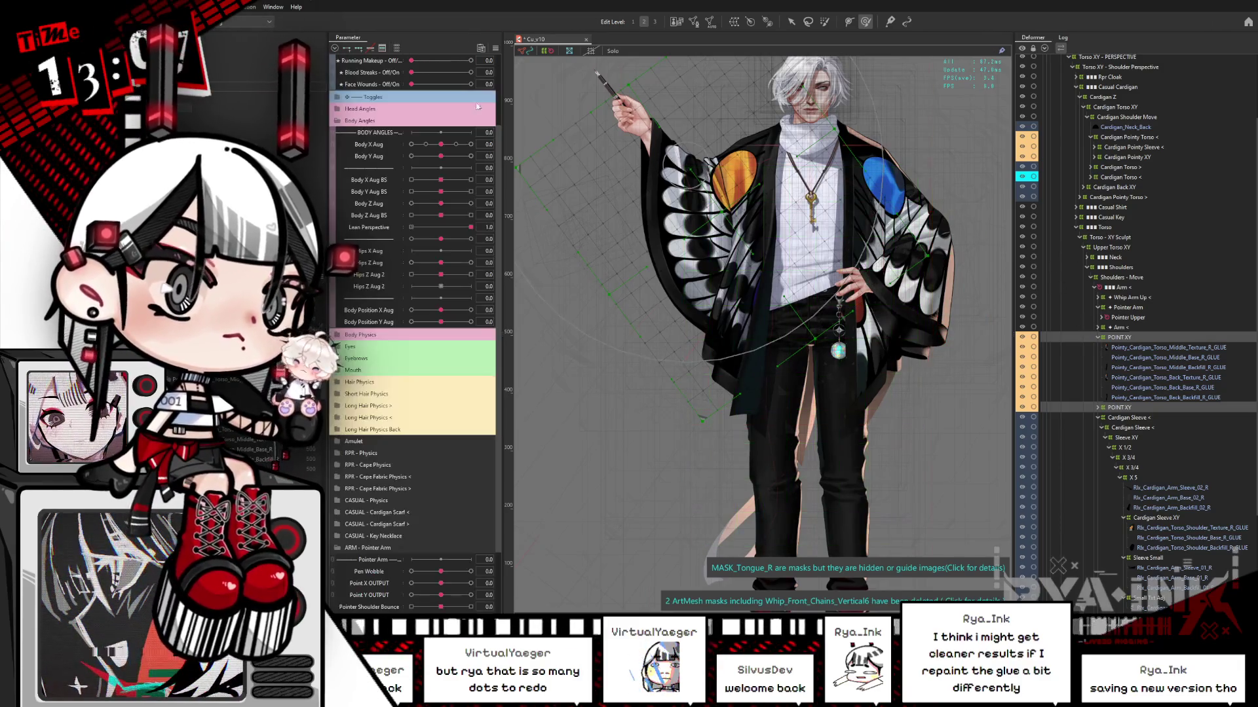
- Select Arm < and test the cape with Body X, Y and Z Aug turns, resetting each to neutral
click(1098, 307)
click(1122, 288)
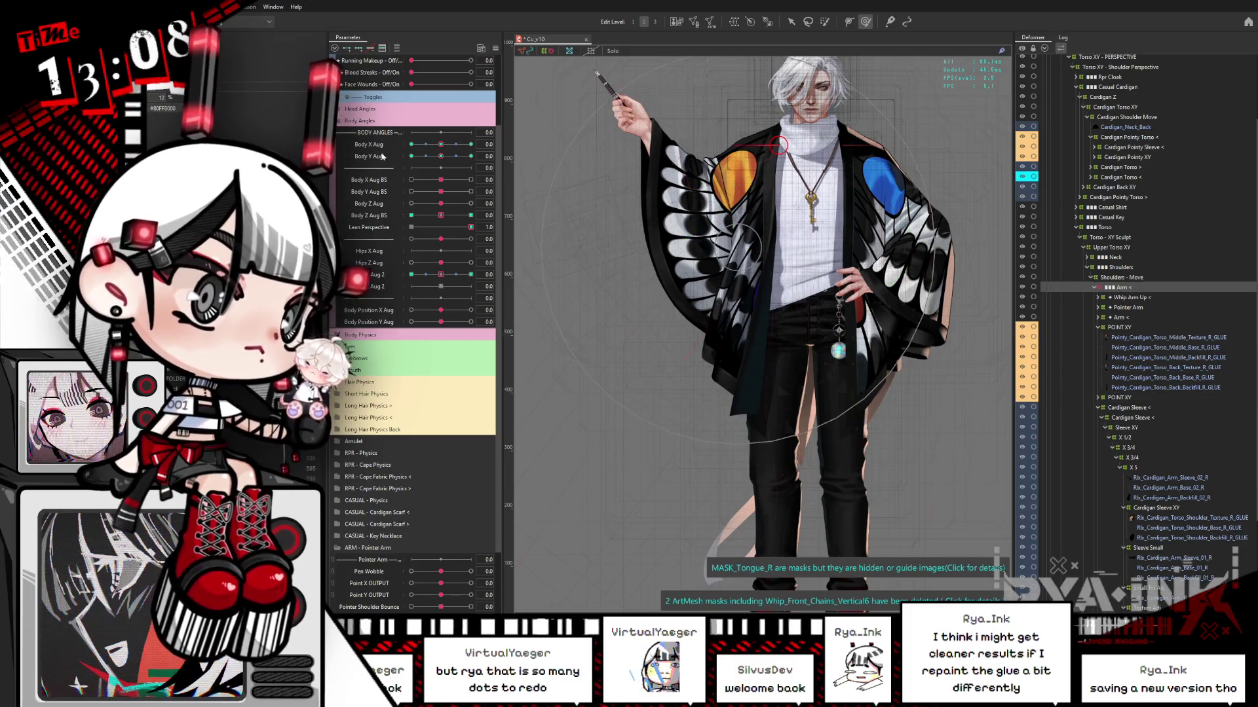
mouse_move(441, 144)
mouse_down()
mouse_move(413, 147)
mouse_move(470, 144)
mouse_move(379, 184)
mouse_up()
click(448, 156)
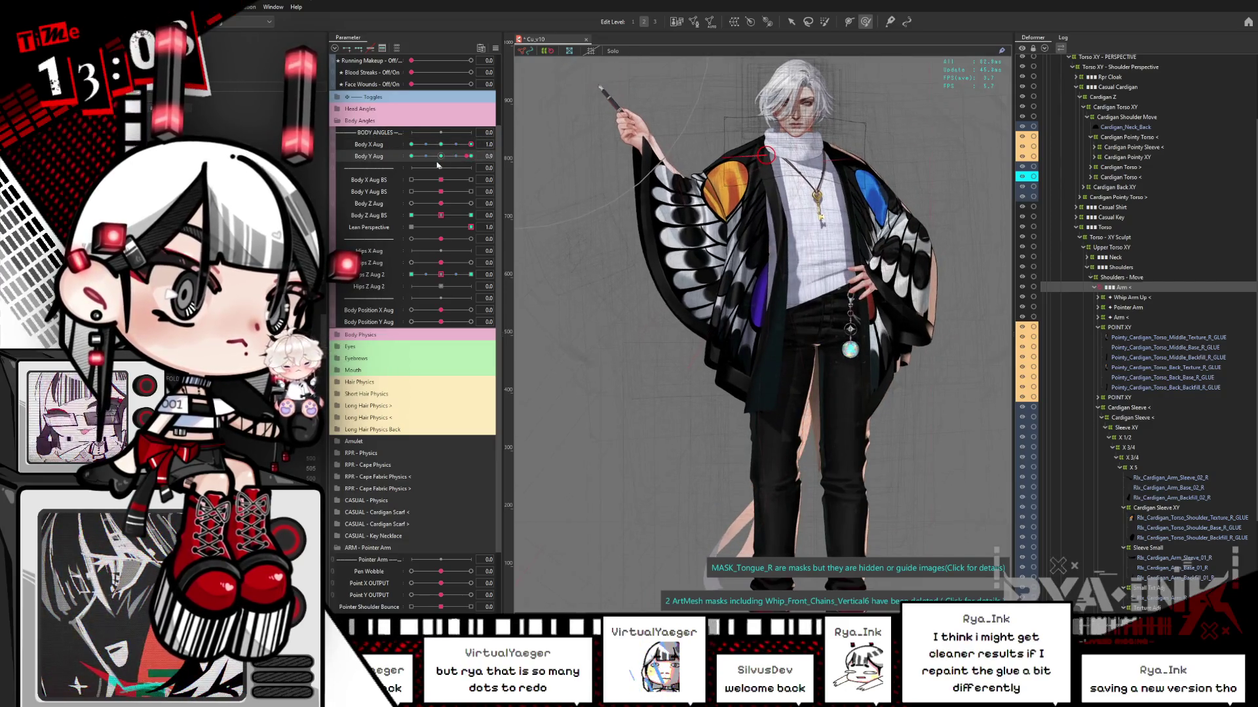
click(441, 155)
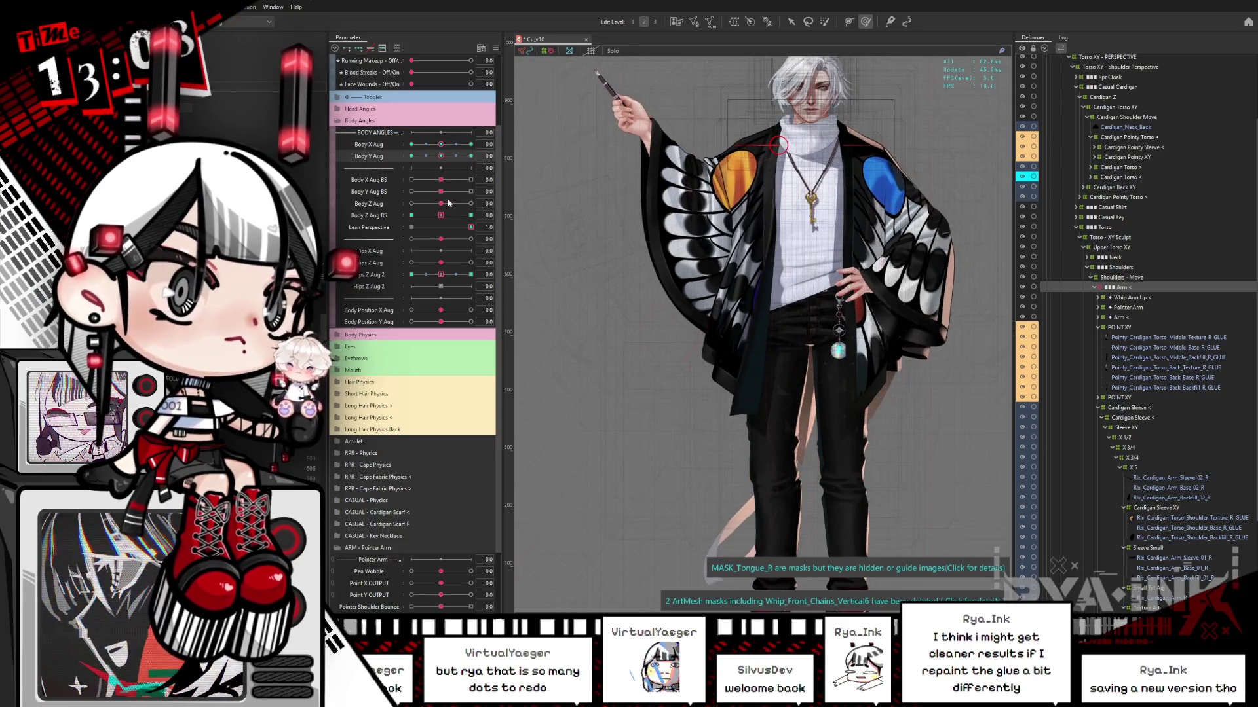
drag(438, 219, 477, 209)
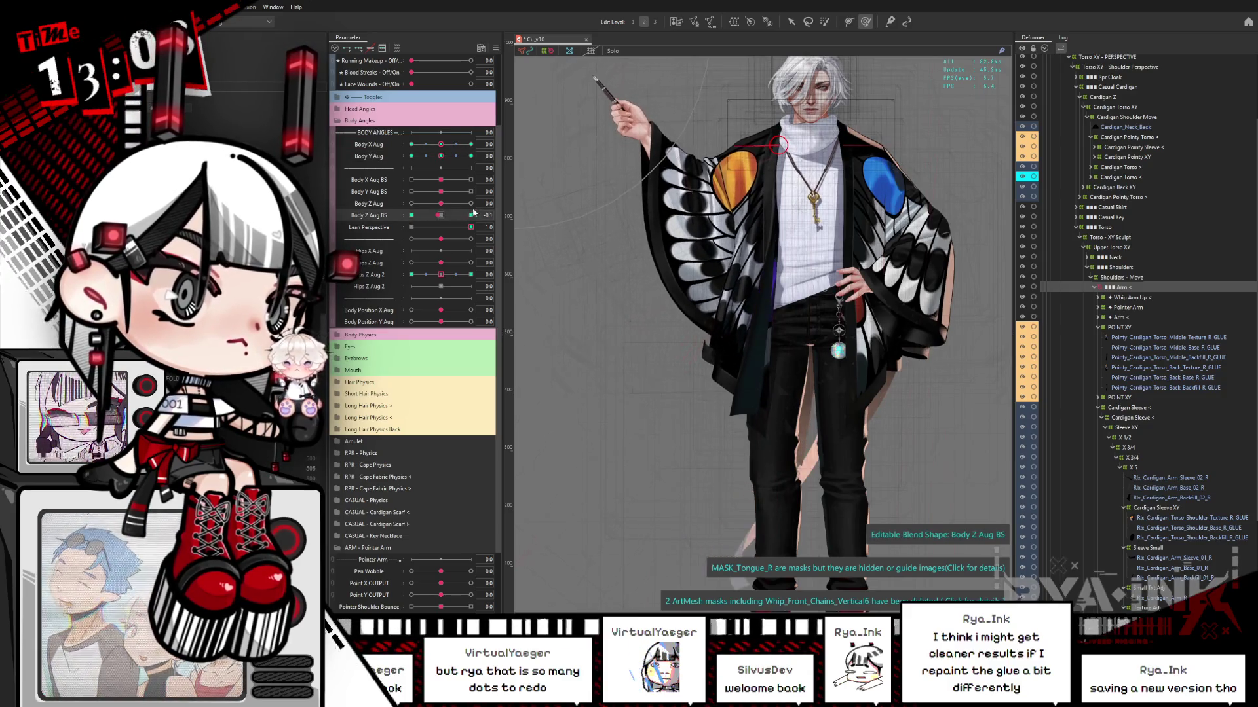
click(441, 215)
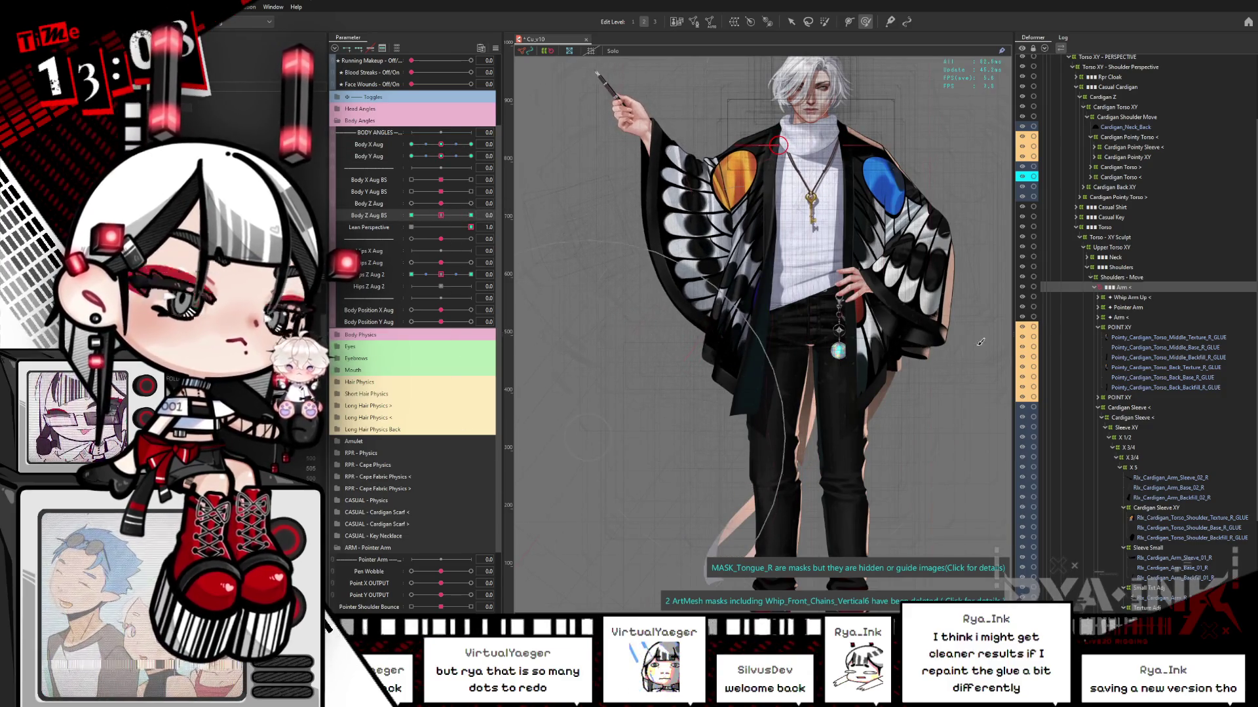
- Test Hips Z Aug 2 and Shoulder Shimmy on the filtered parameters, then save the model file
click(396, 48)
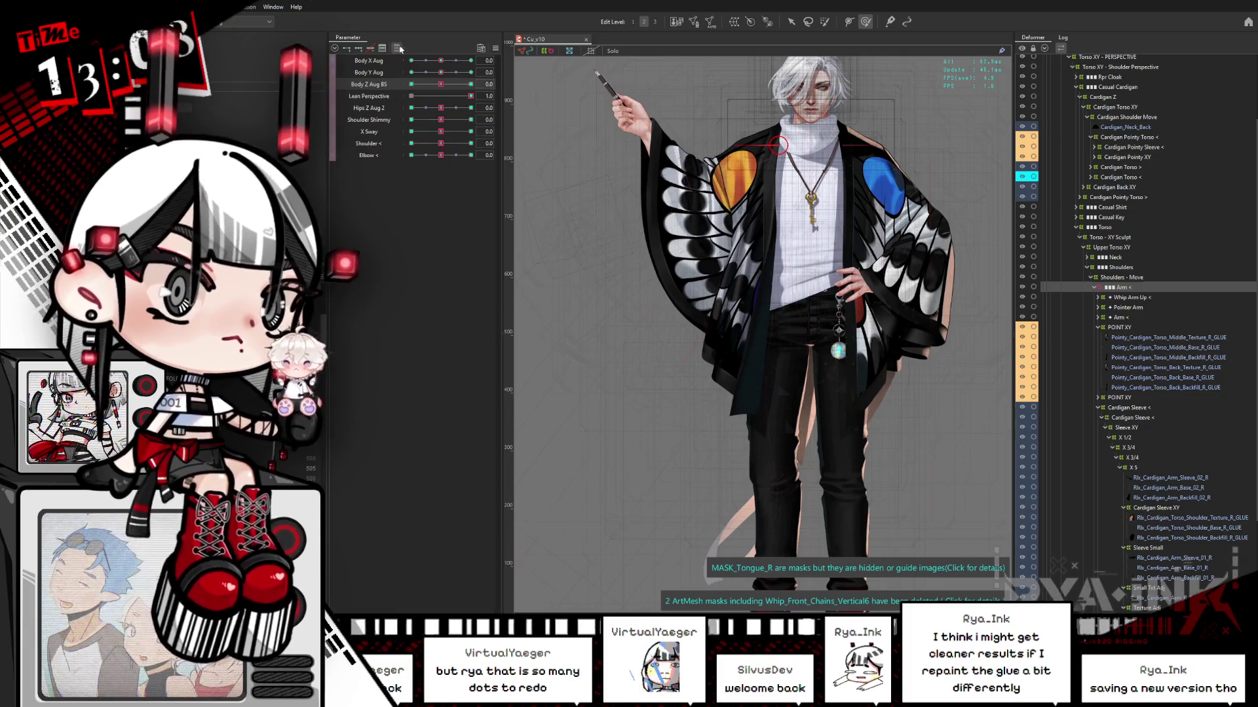
drag(448, 106, 382, 120)
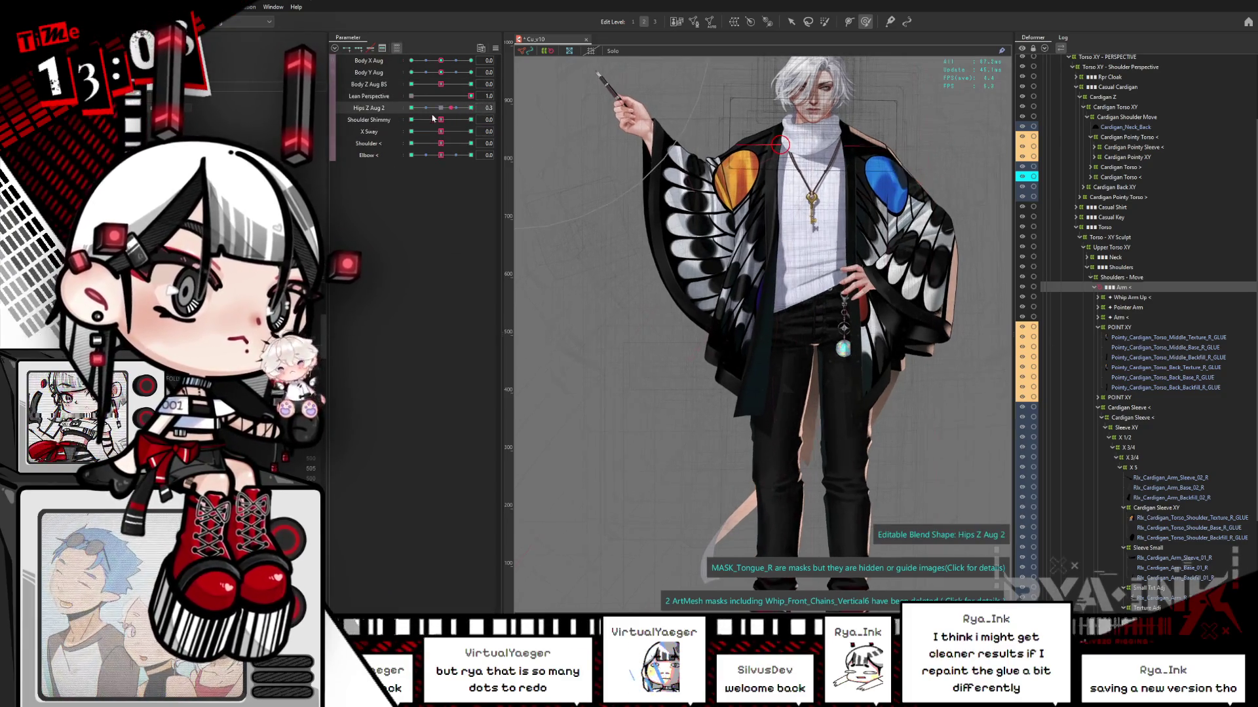
mouse_move(441, 120)
mouse_down()
mouse_move(472, 120)
mouse_move(441, 120)
mouse_move(472, 131)
mouse_move(441, 131)
mouse_move(472, 143)
mouse_move(441, 143)
mouse_move(513, 151)
mouse_up()
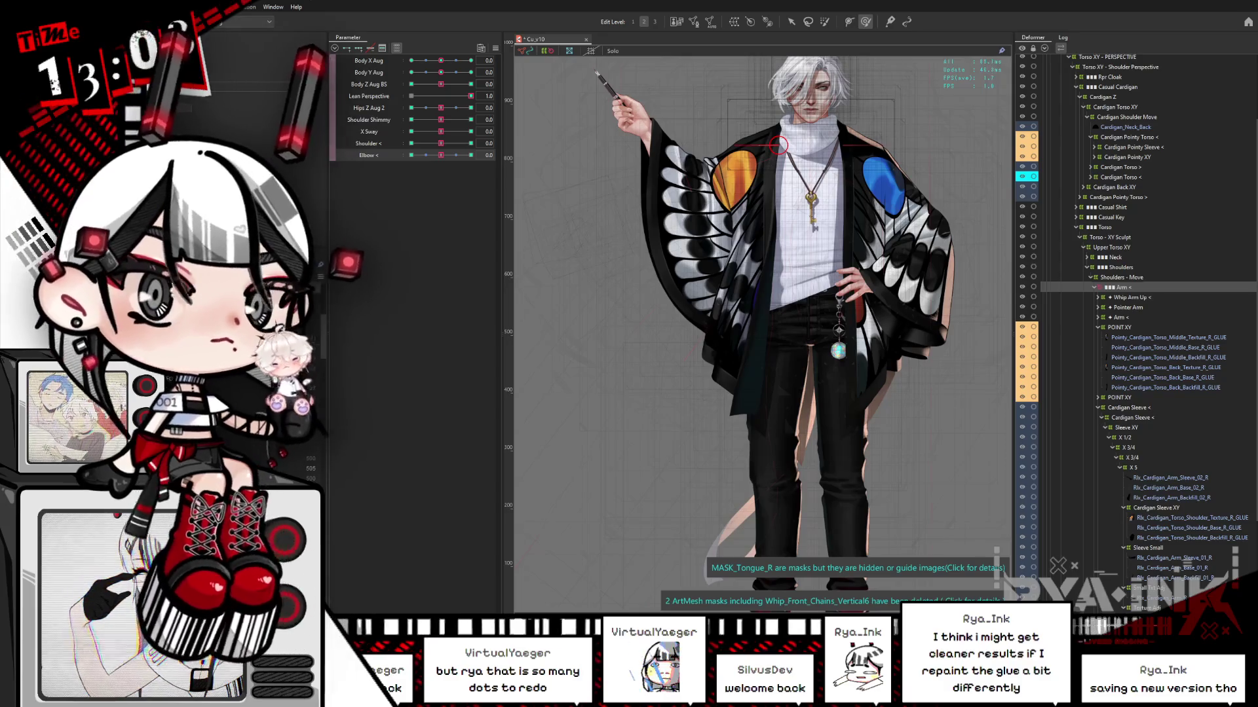
key(ctrl+s)
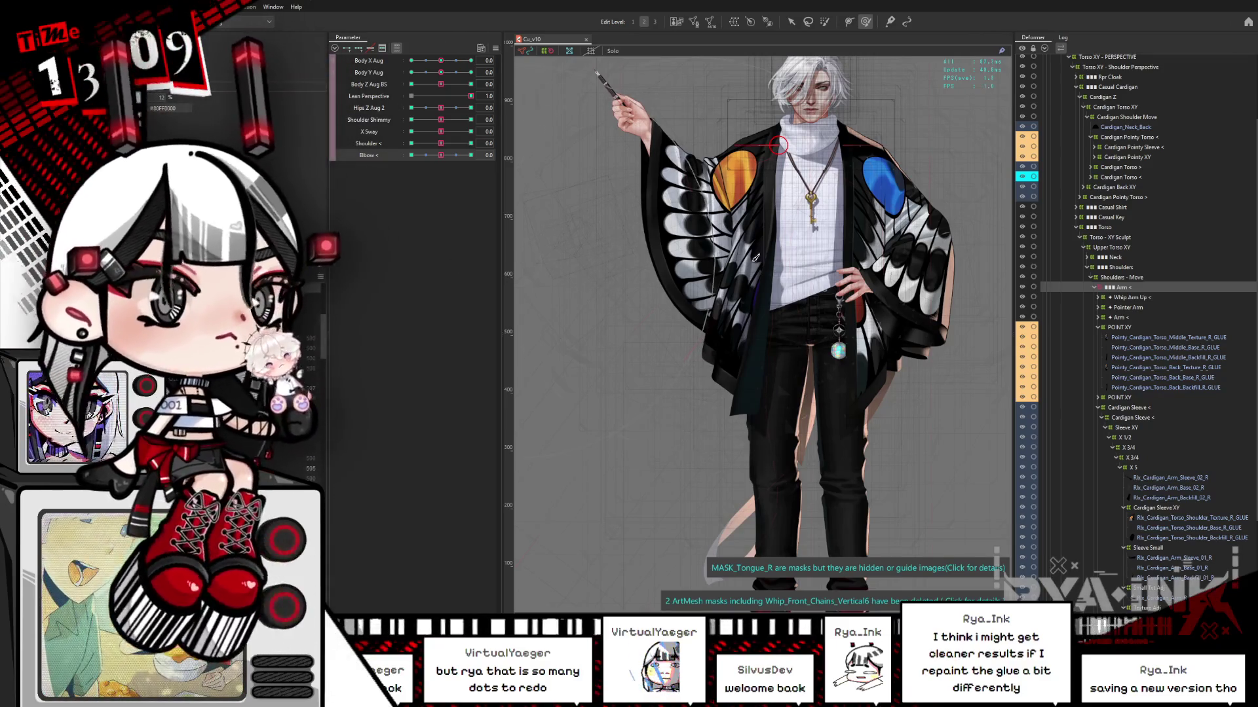
click(1160, 329)
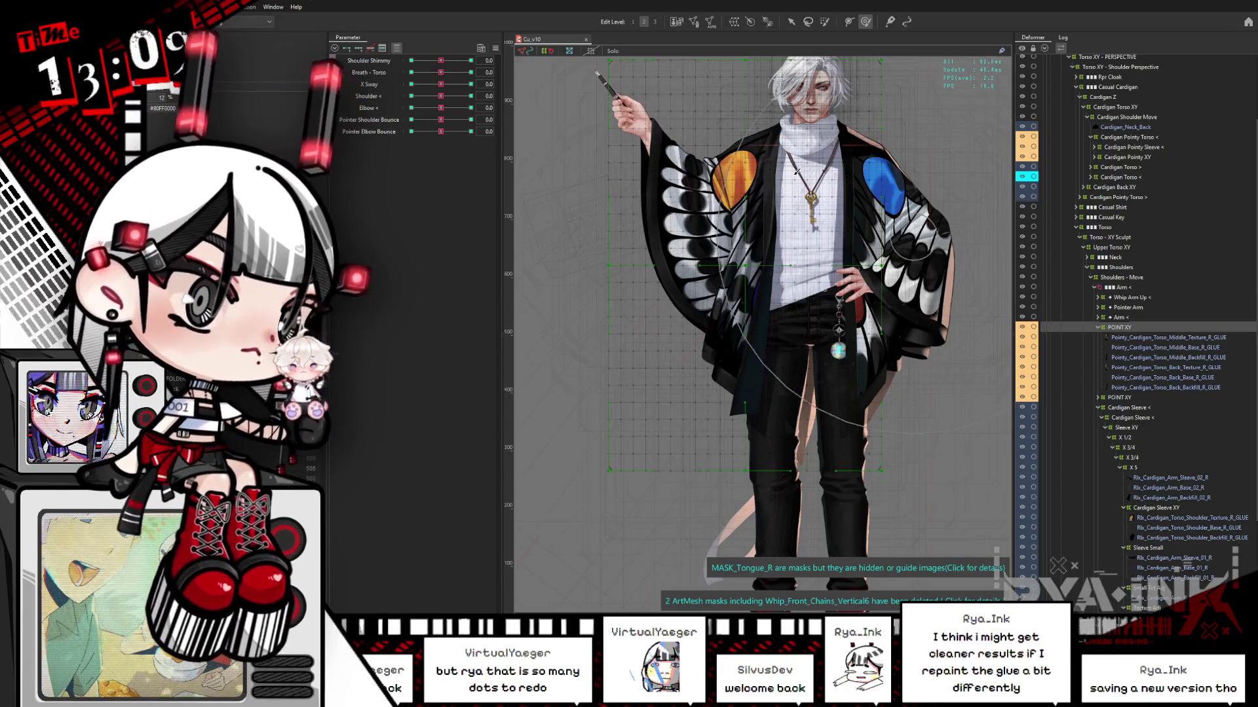
- Test Shoulder Shimmy on the warp grid, reset it to zero, and collapse the Cardigan Torso - POINT XY branch
drag(441, 60, 517, 63)
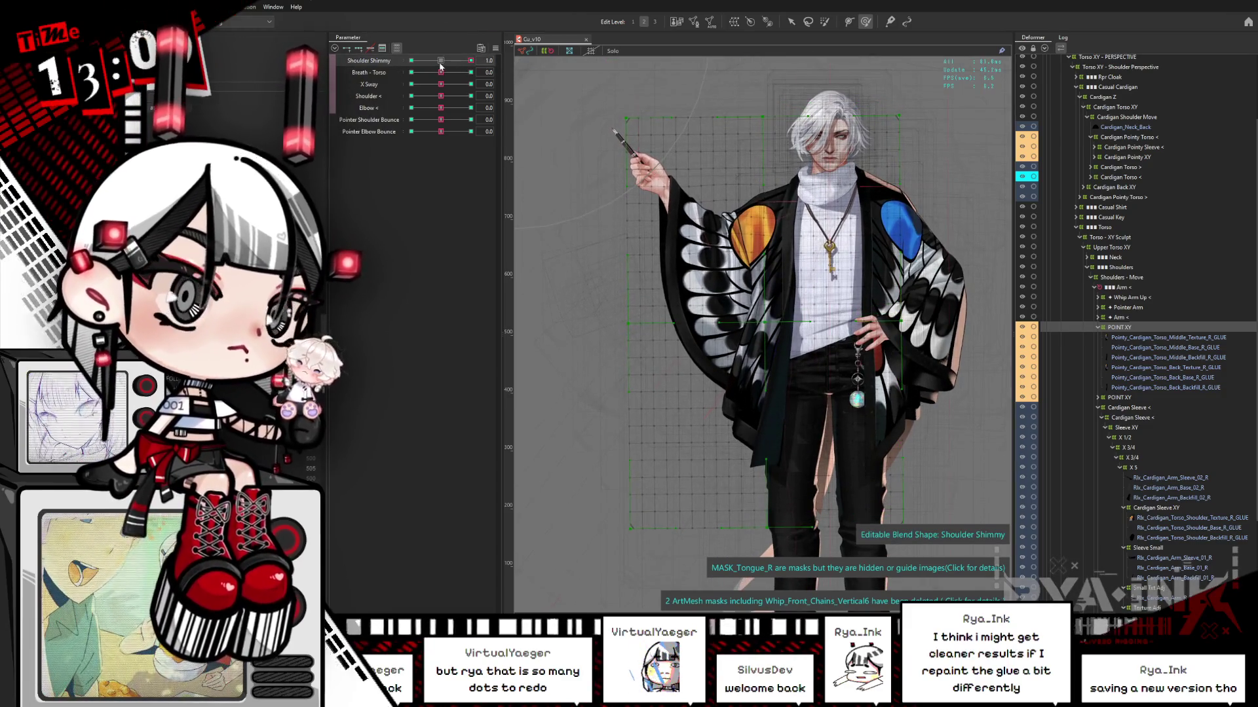
click(441, 62)
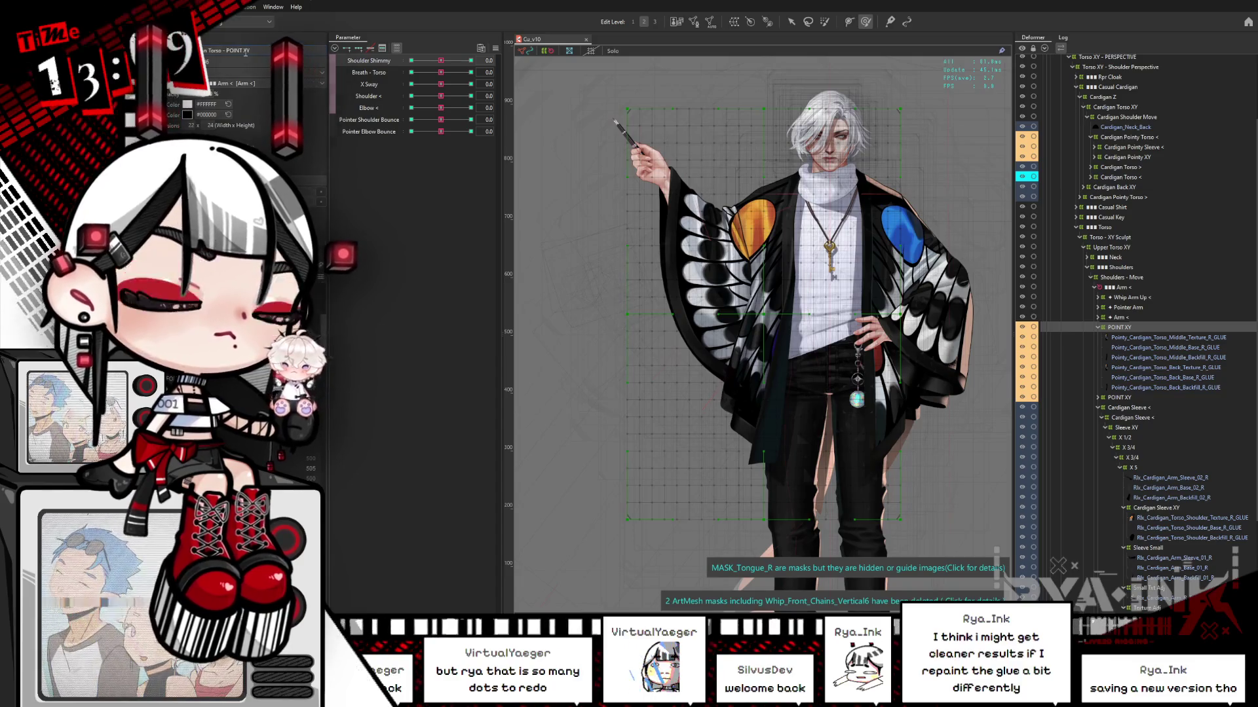
click(1098, 327)
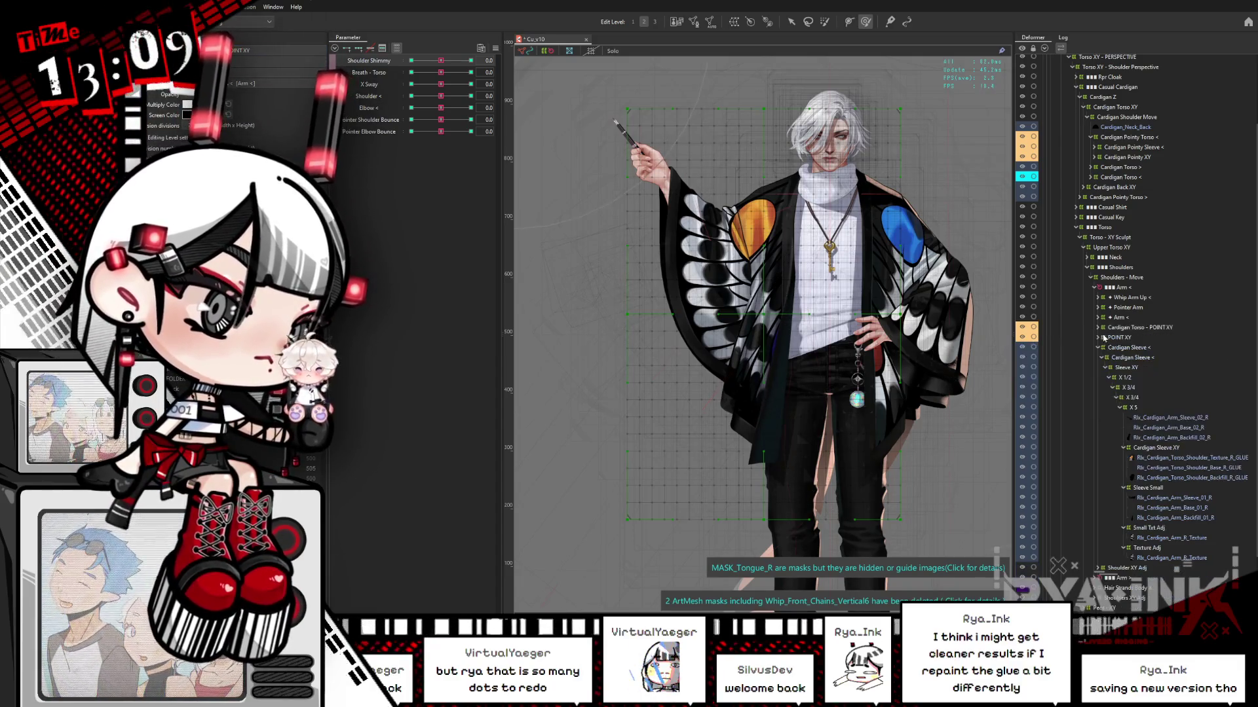
- Select the remaining POINT XY deformer, collapse the Cardigan Sleeve branch, and show all parameter groups
click(1113, 338)
click(1101, 348)
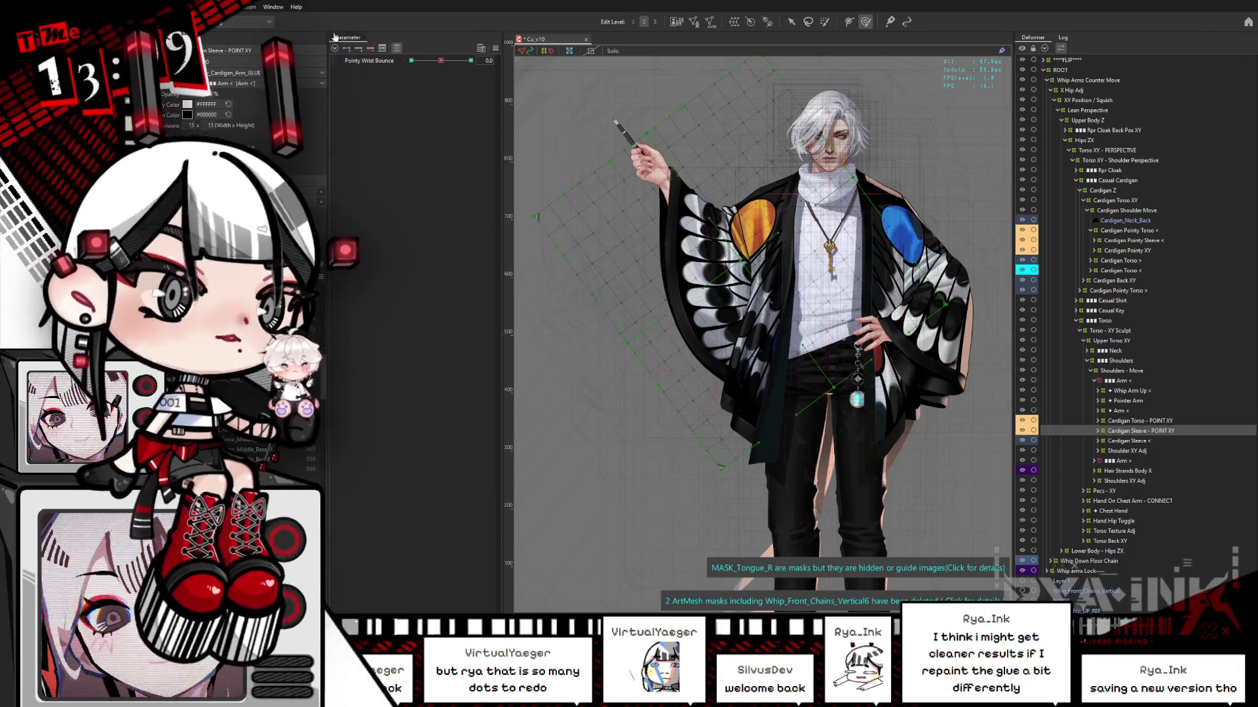
click(398, 48)
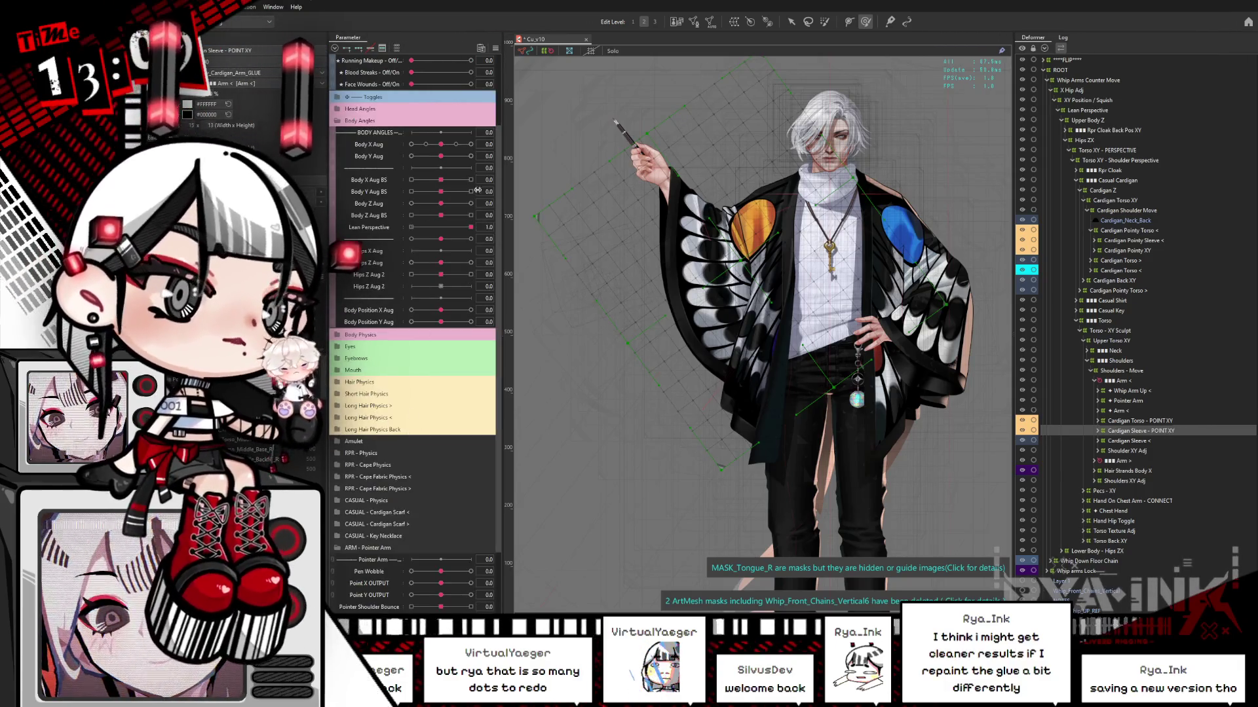
- Swing the pointing arm out with Point X OUTPUT and pull the cardigan sleeve toward it
drag(498, 197, 498, 276)
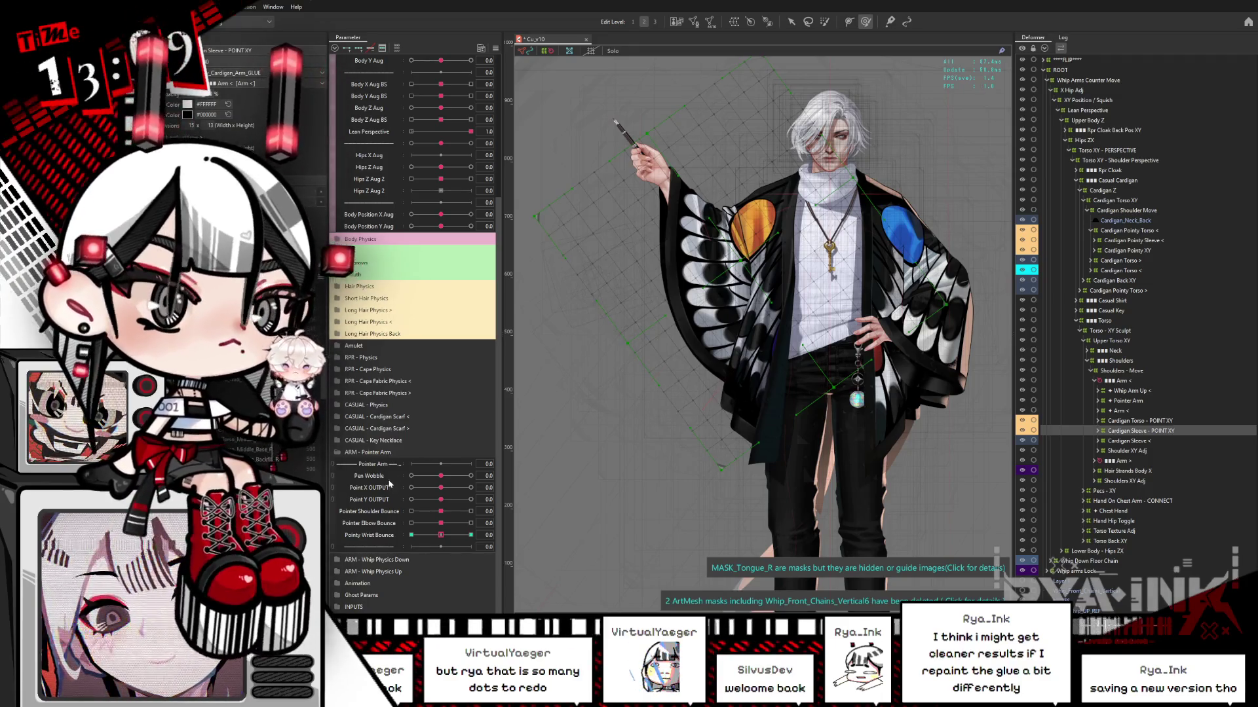
mouse_move(476, 487)
mouse_down()
mouse_move(397, 484)
mouse_move(449, 490)
mouse_up()
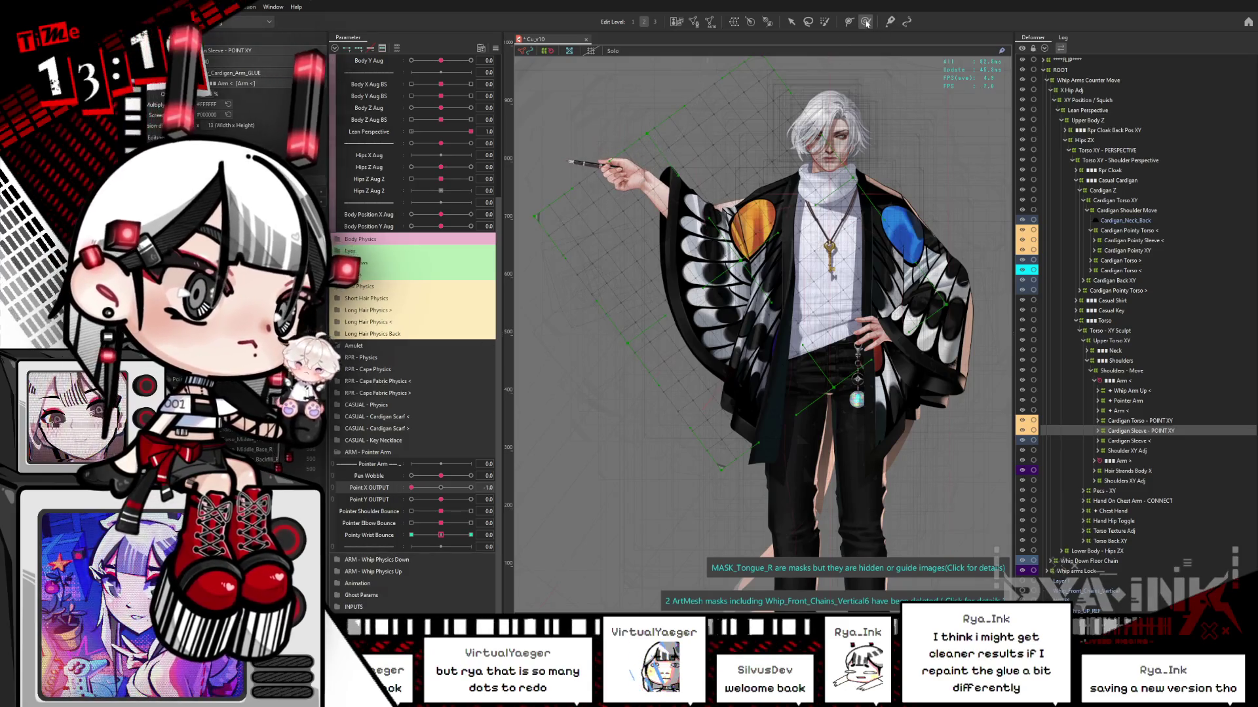
drag(709, 208, 571, 169)
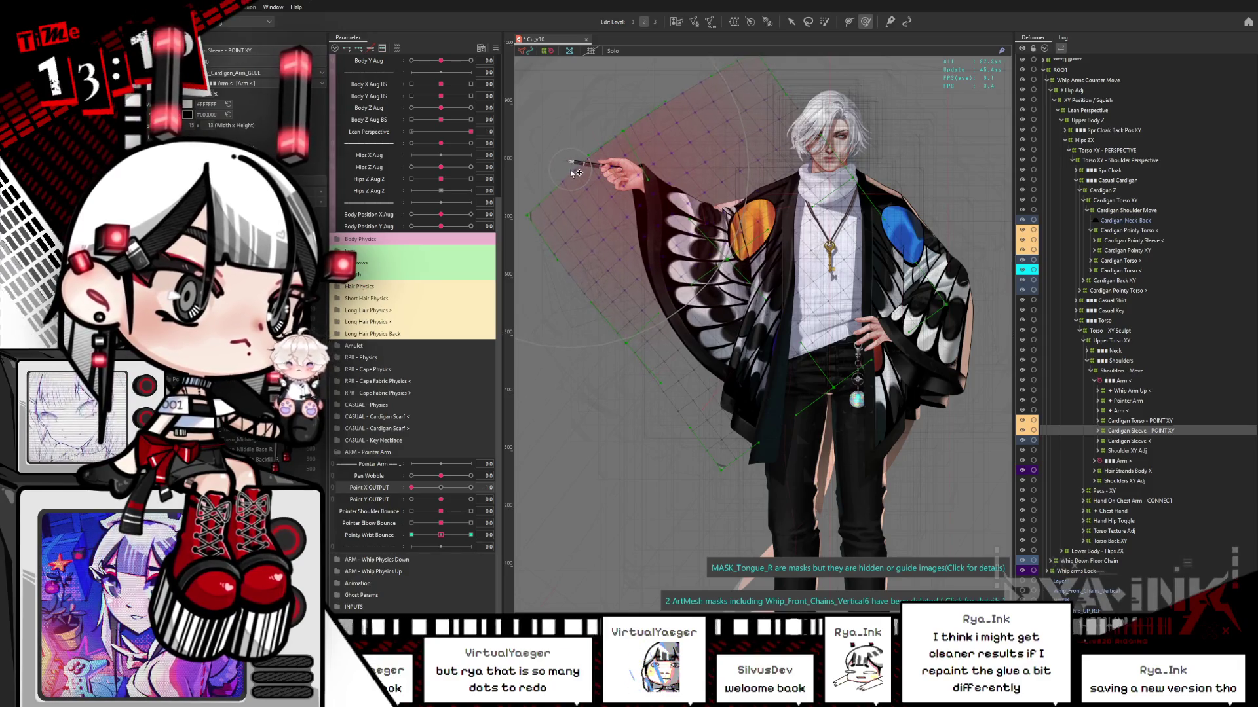
- Expand Cardigan Sleeve - POINT XY and select the sleeve mesh to show its Glue_Pointy_Cardigan weights
double_click(1170, 430)
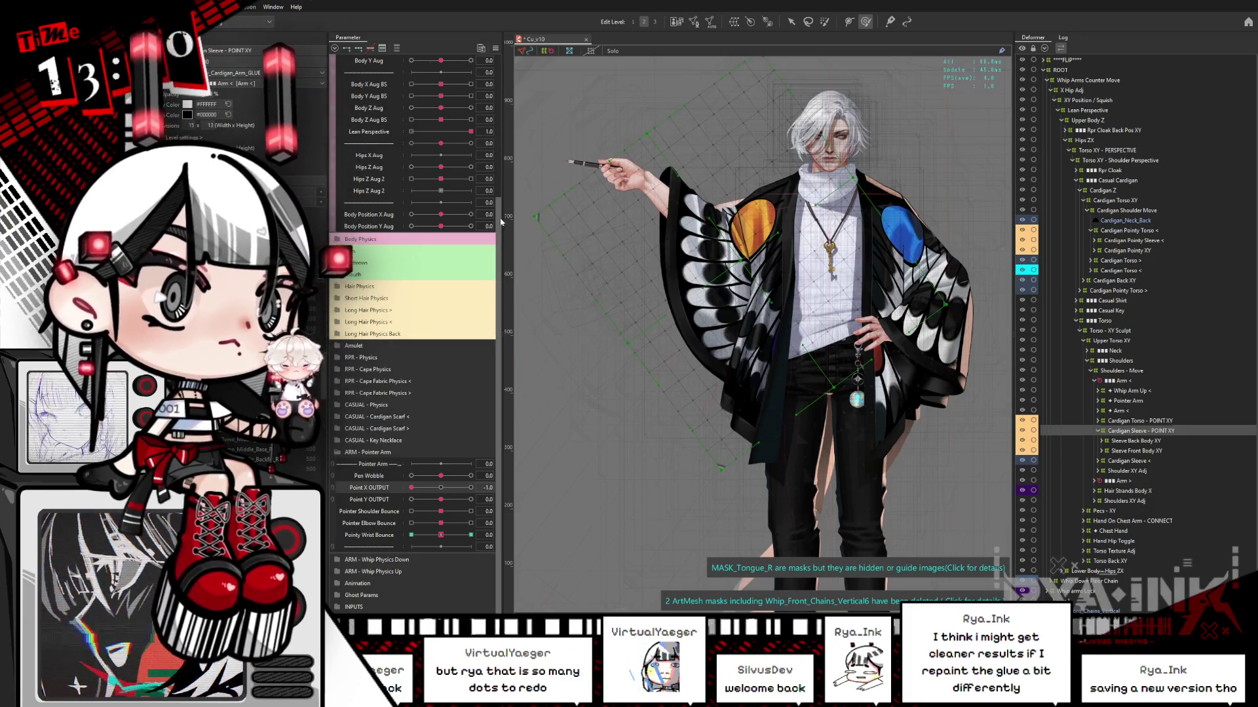
drag(496, 194, 498, 77)
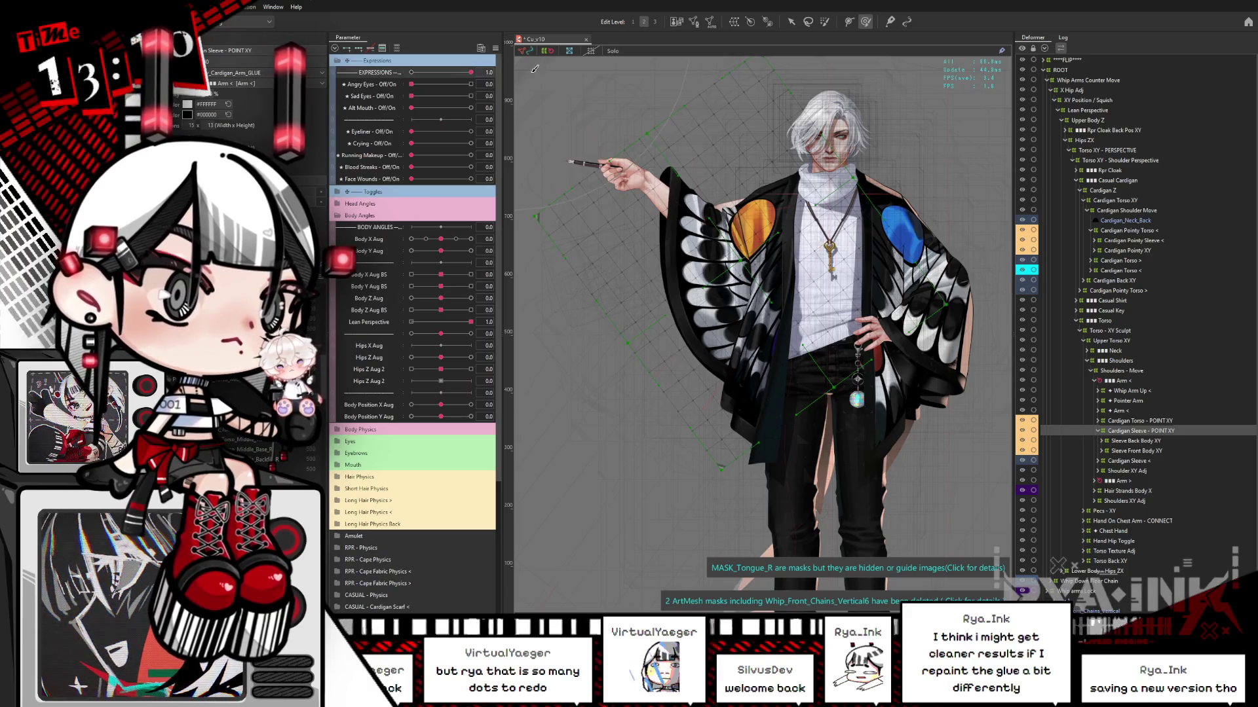
click(641, 106)
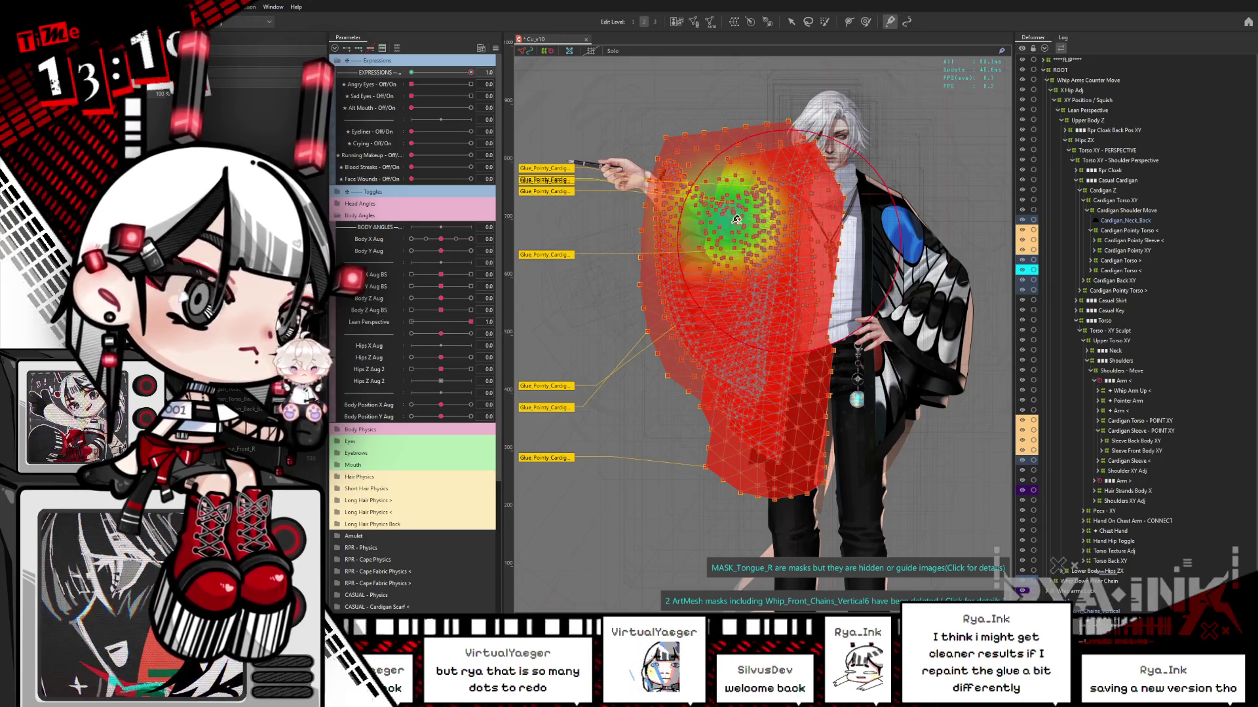
- Repaint the glue weights across the cardigan sleeve, then select Cardigan Torso - POINT XY
drag(743, 219, 781, 214)
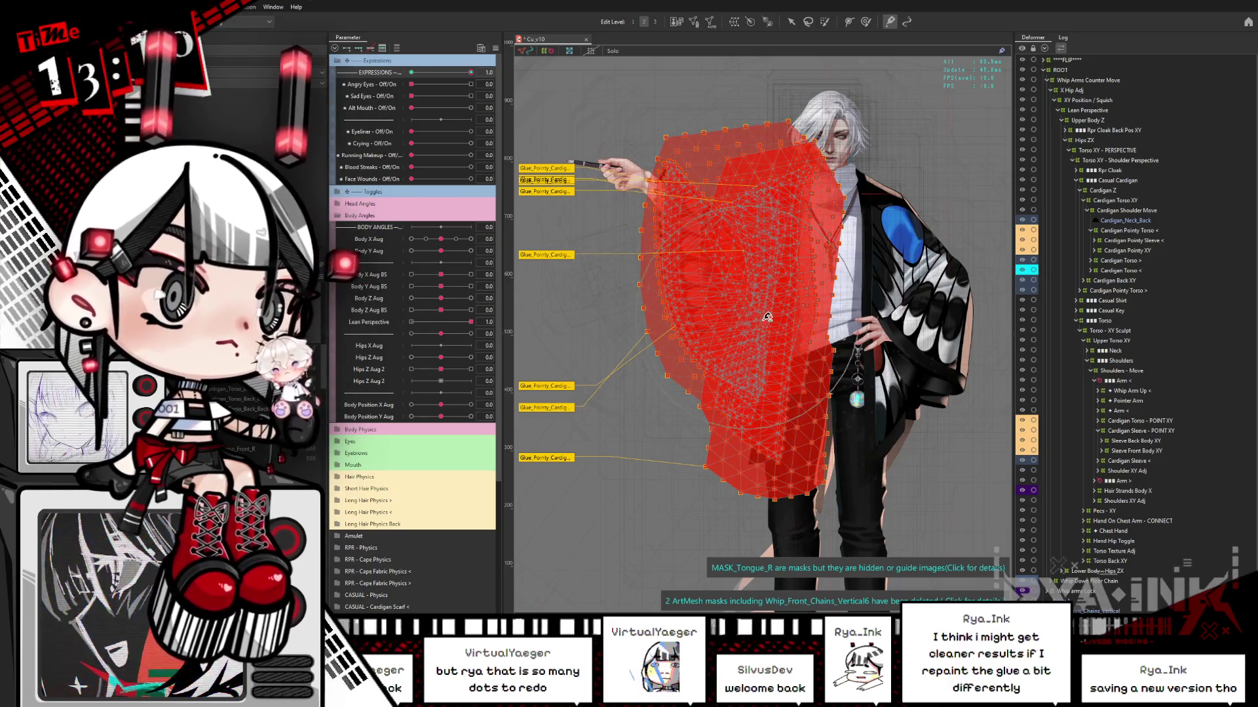
key(ctrl+h)
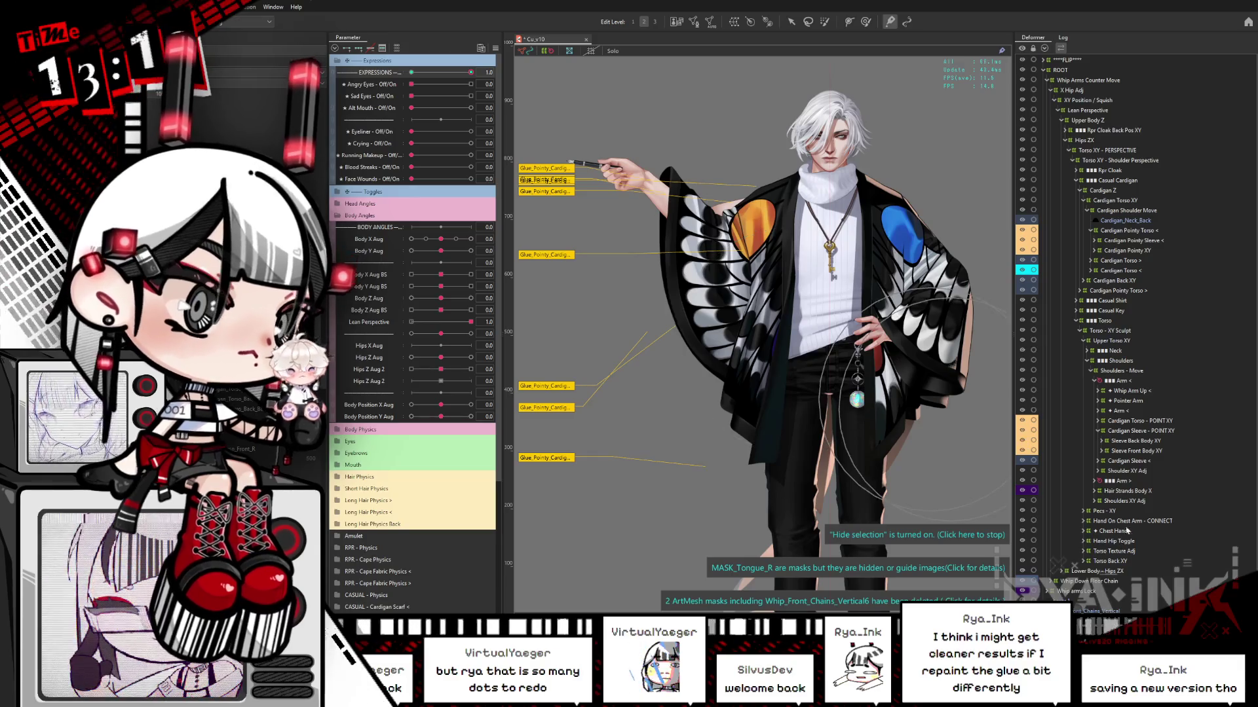
click(1168, 422)
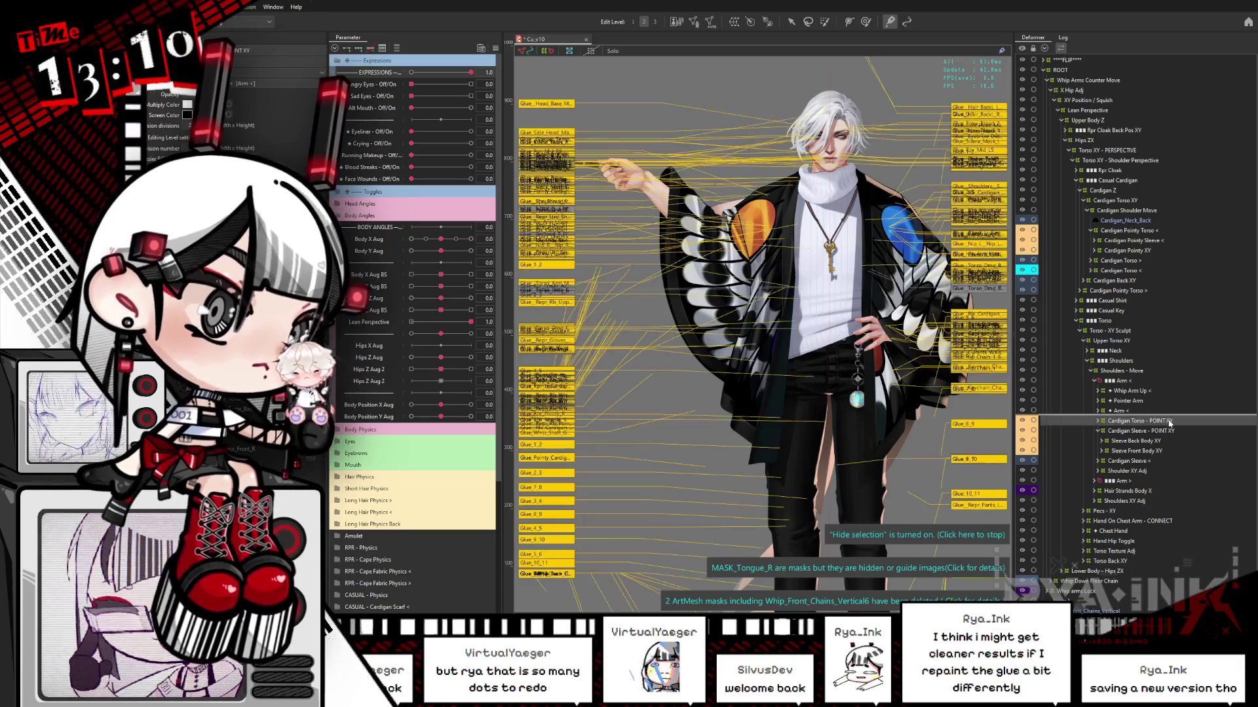
- Reshape the Cardigan Torso - POINT XY grid around the sleeve and check the result
click(864, 23)
drag(747, 242, 757, 228)
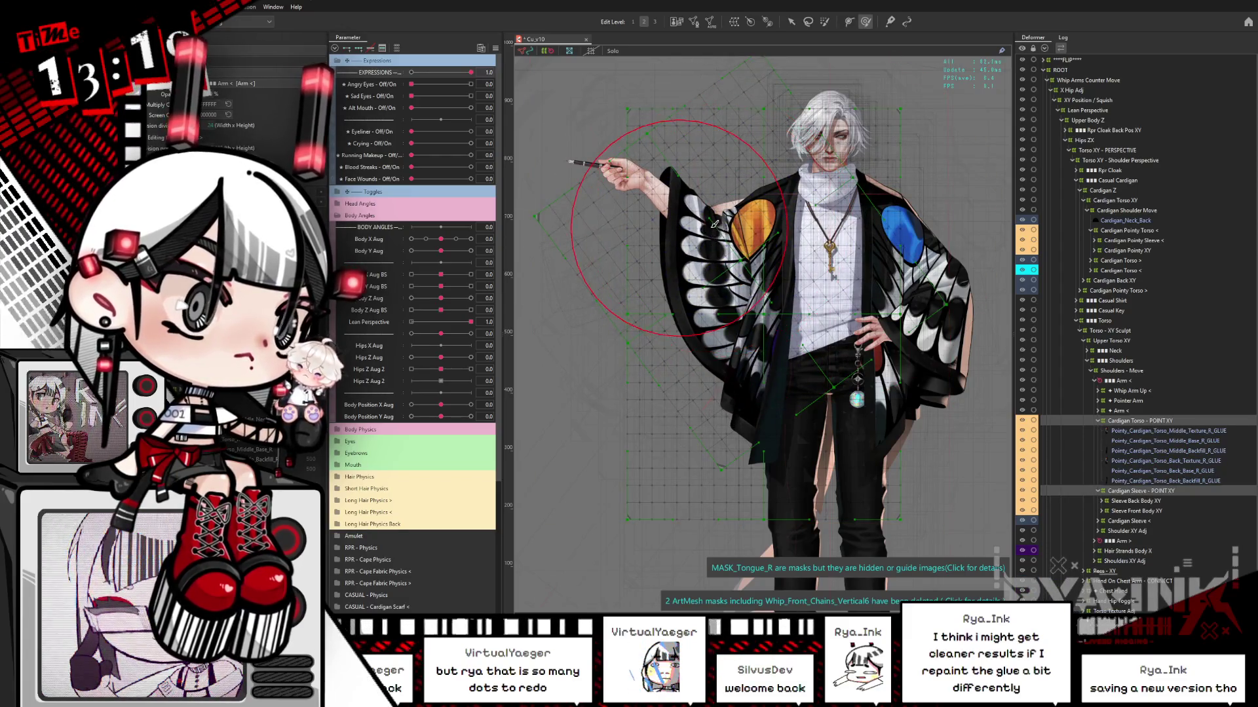
key(ctrl+h)
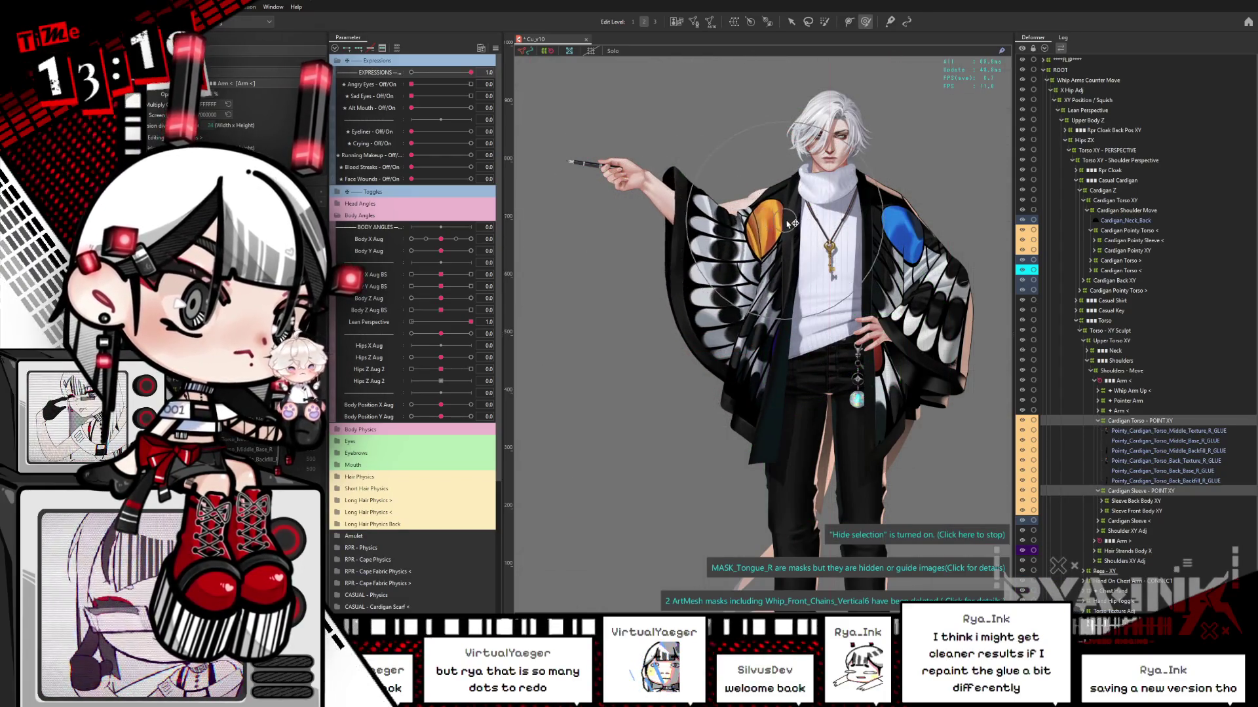
click(757, 229)
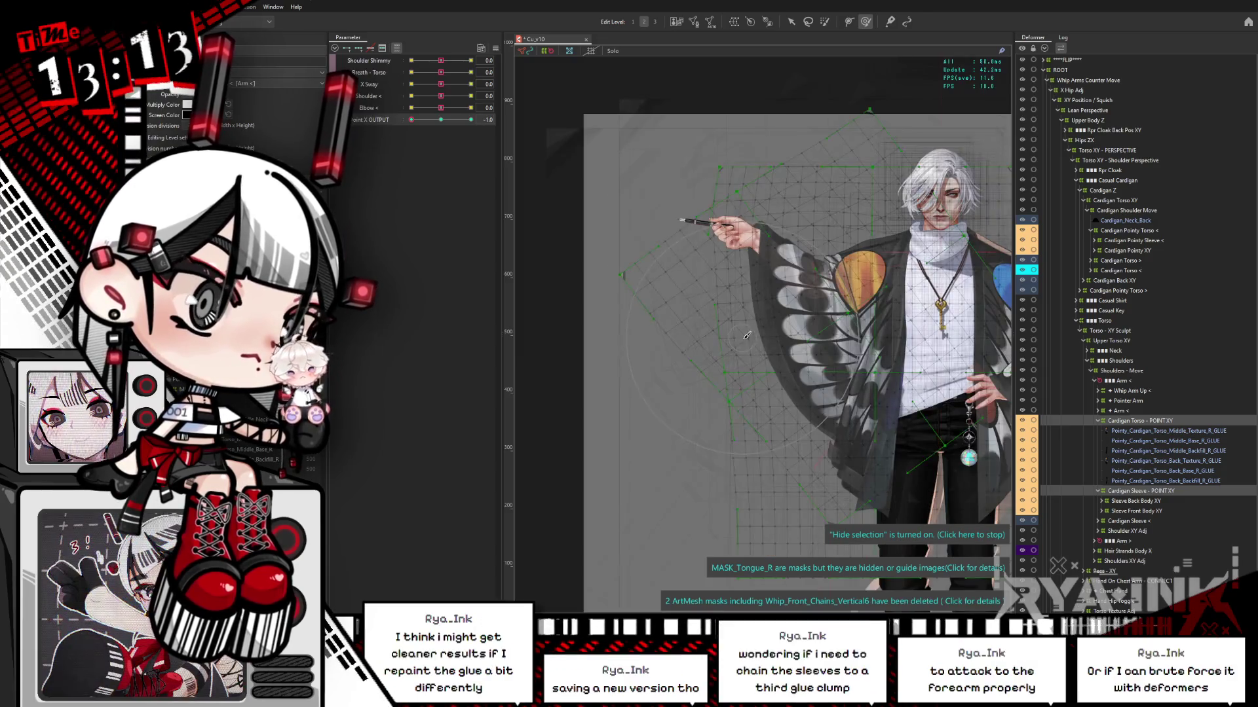
- Select the arm deformer and sweep Point X OUTPUT between -1 and 1, watching the sleeve follow
click(745, 334)
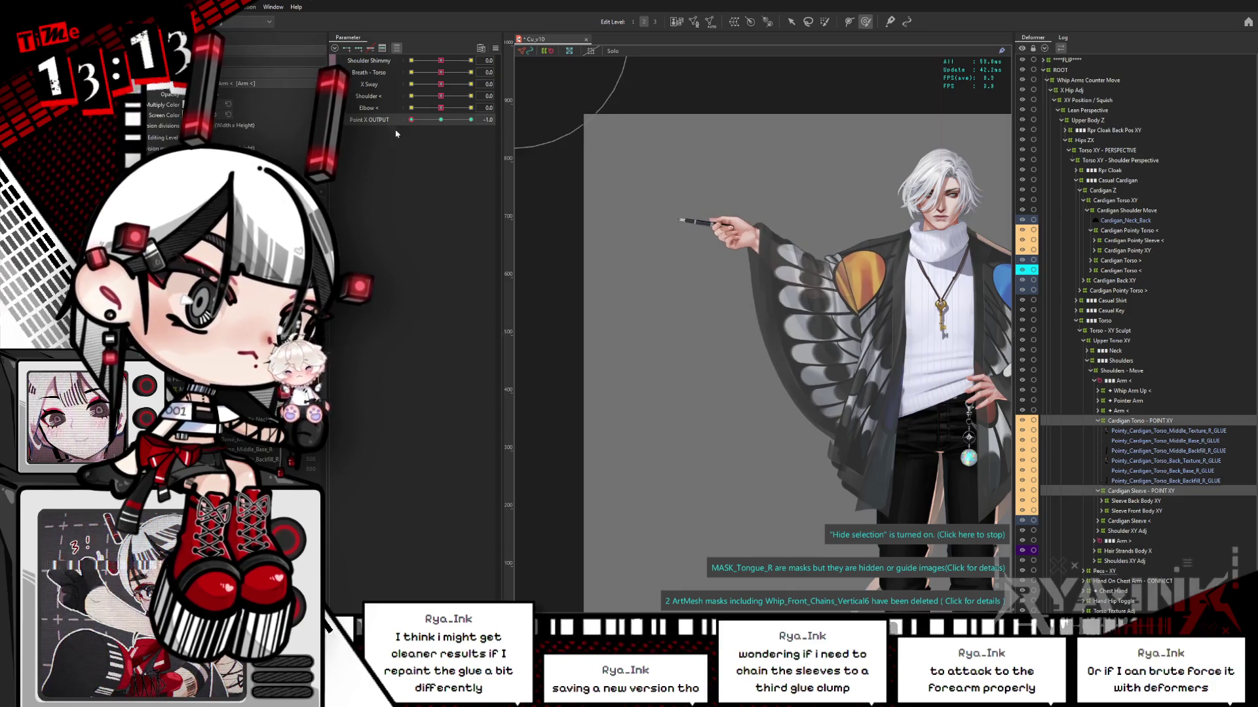
drag(421, 120, 470, 120)
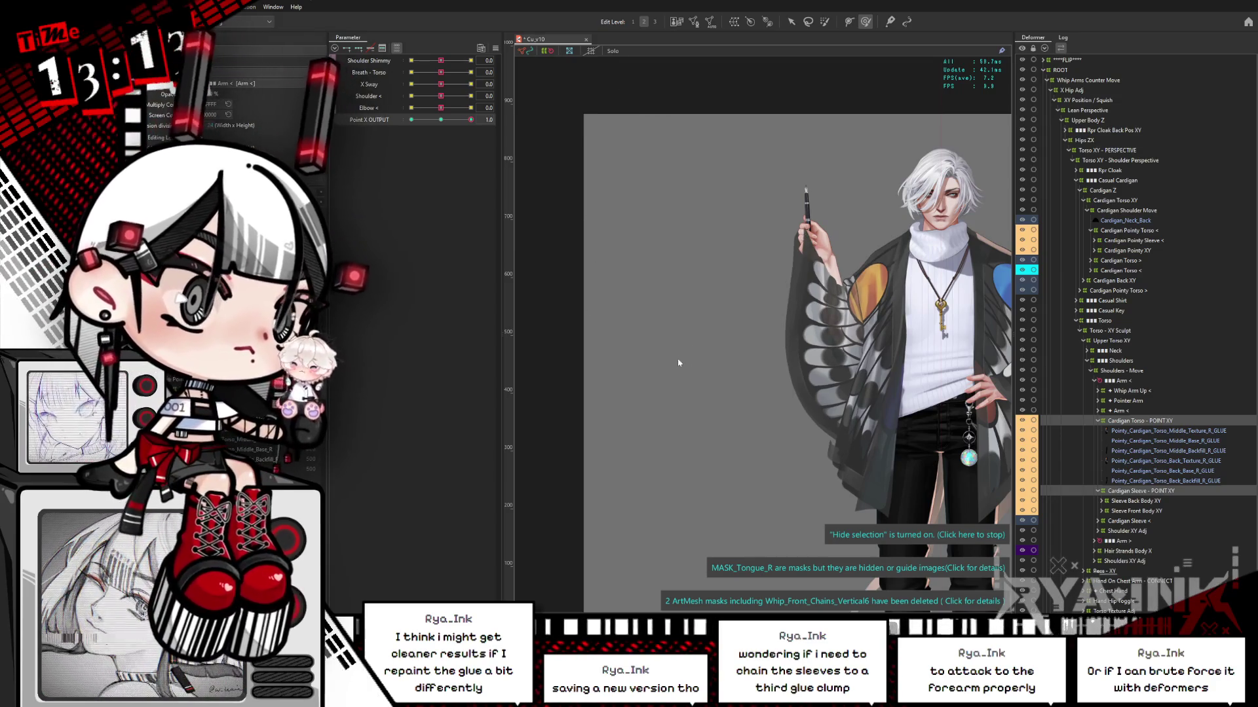
drag(470, 120, 409, 126)
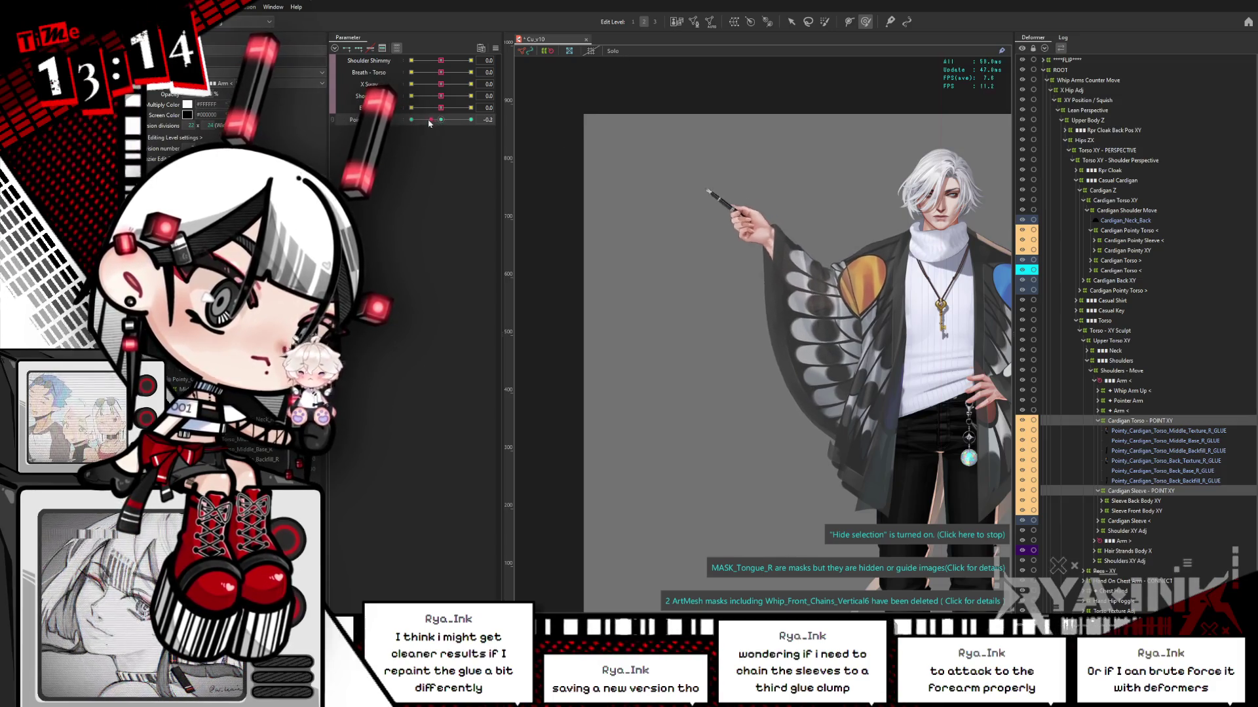
drag(410, 127, 508, 124)
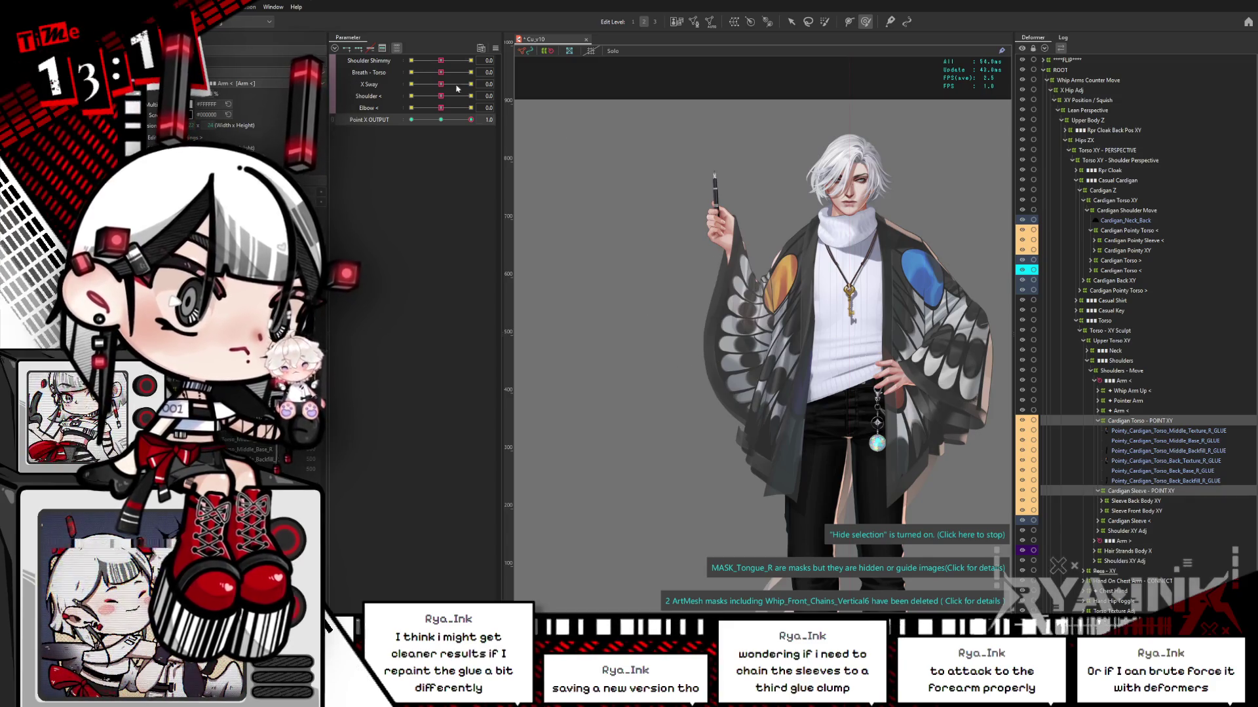
mouse_move(470, 119)
mouse_down()
mouse_move(400, 124)
mouse_move(561, 169)
mouse_up()
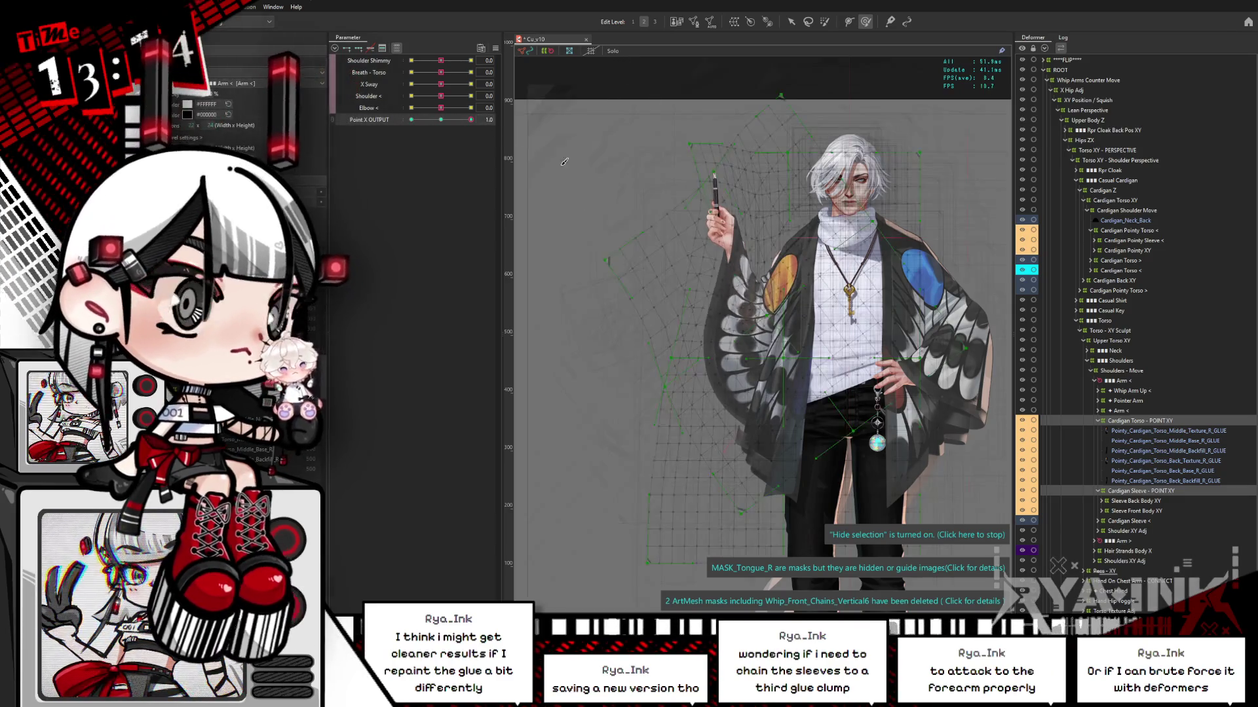
- Zoom into the sleeve, reset Point X OUTPUT to its middle key, then raise it to 1.0
scroll(767, 282, up, 5)
key(ctrl+h)
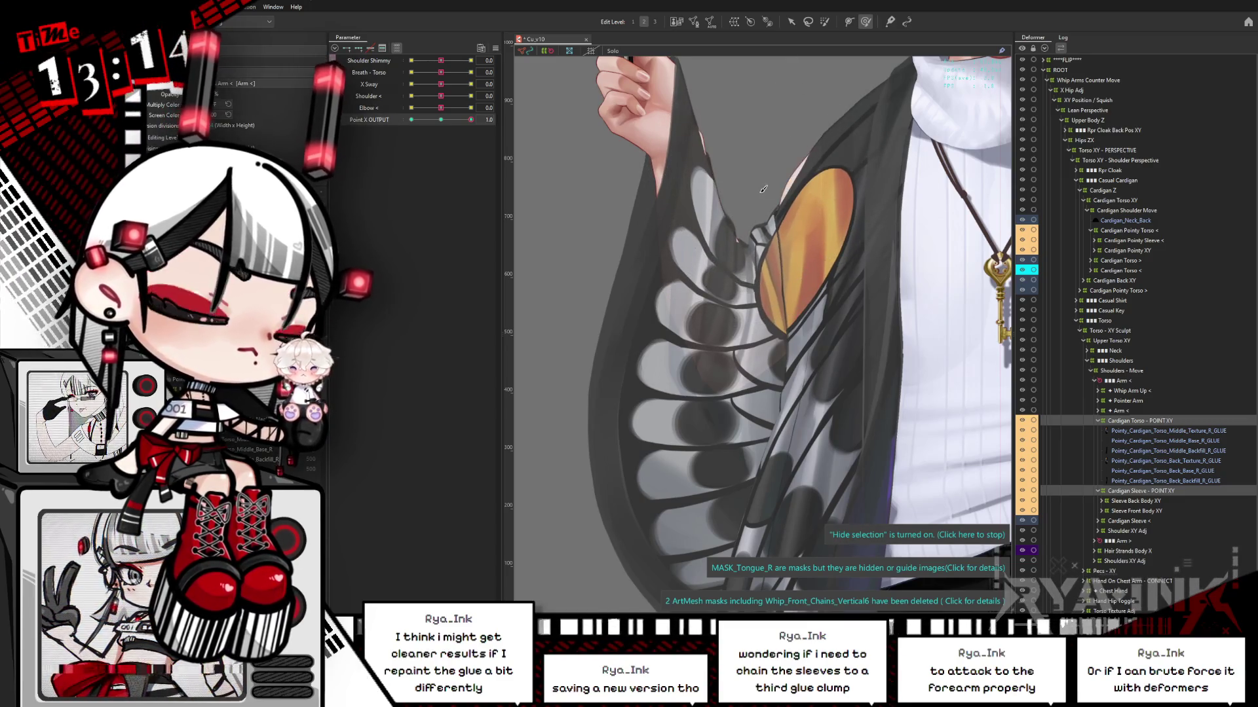
scroll(763, 189, up, 3)
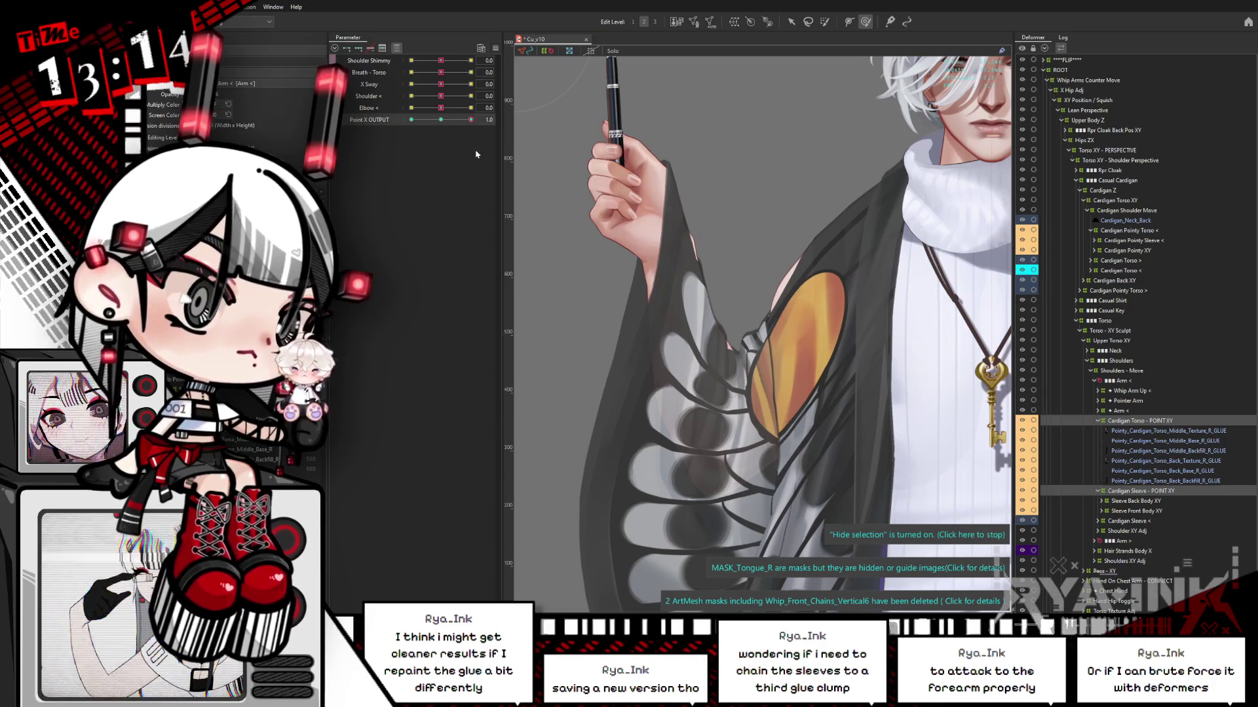
click(441, 119)
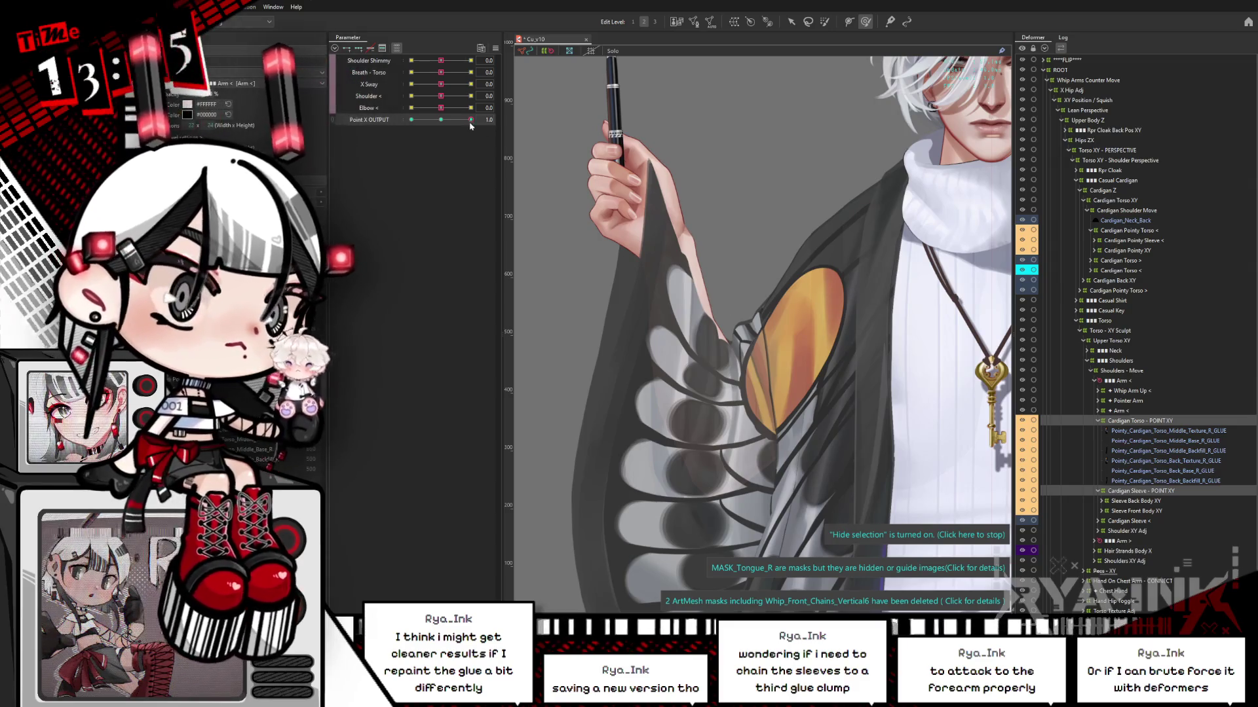
drag(447, 121, 495, 118)
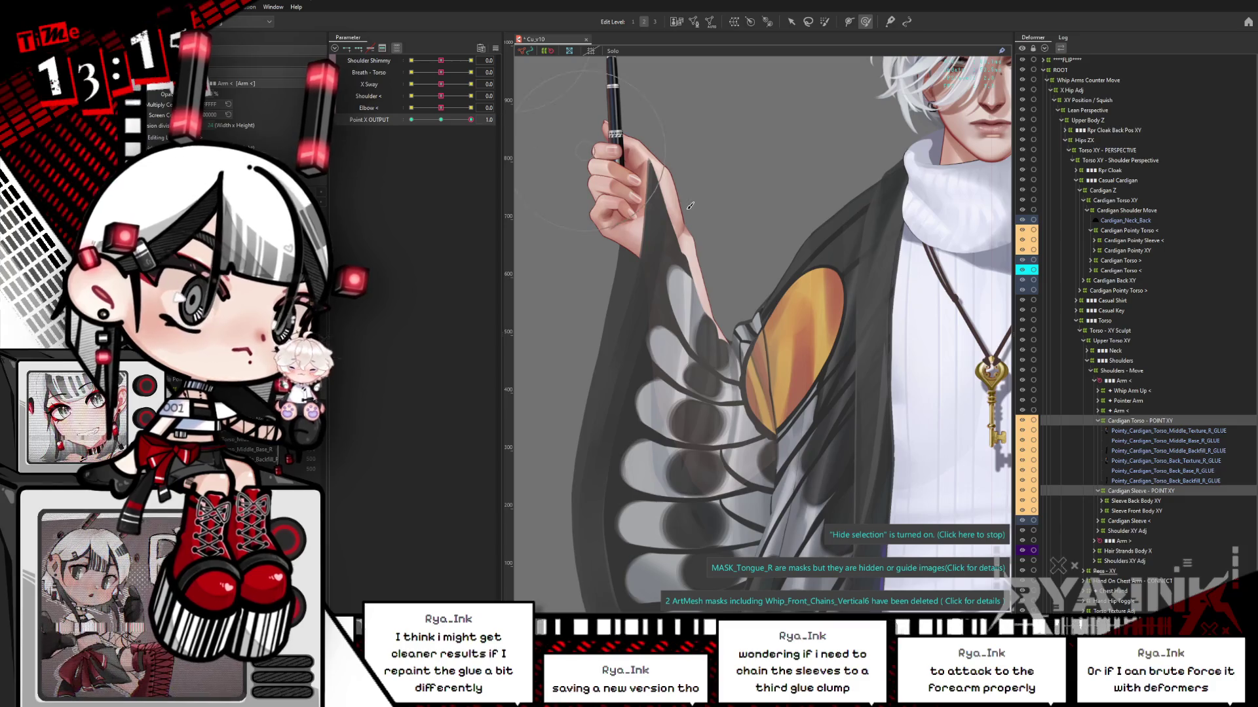
click(563, 385)
scroll(563, 385, down, 3)
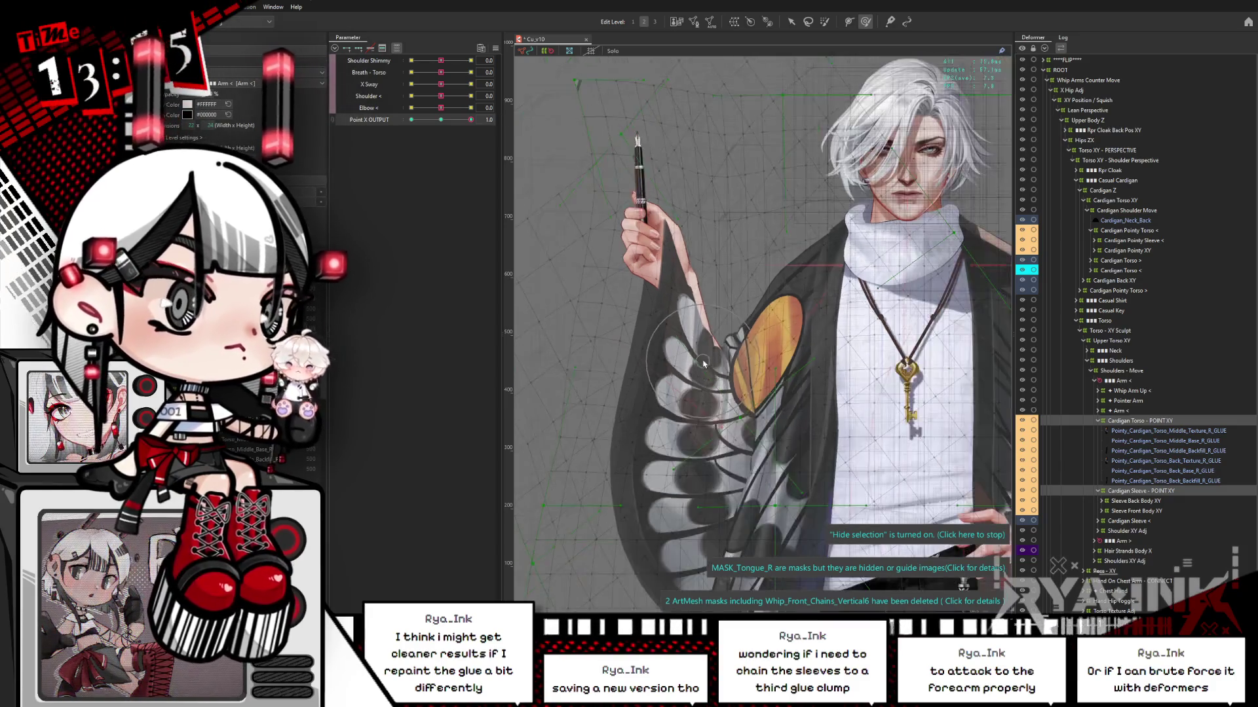
scroll(668, 265, down, 3)
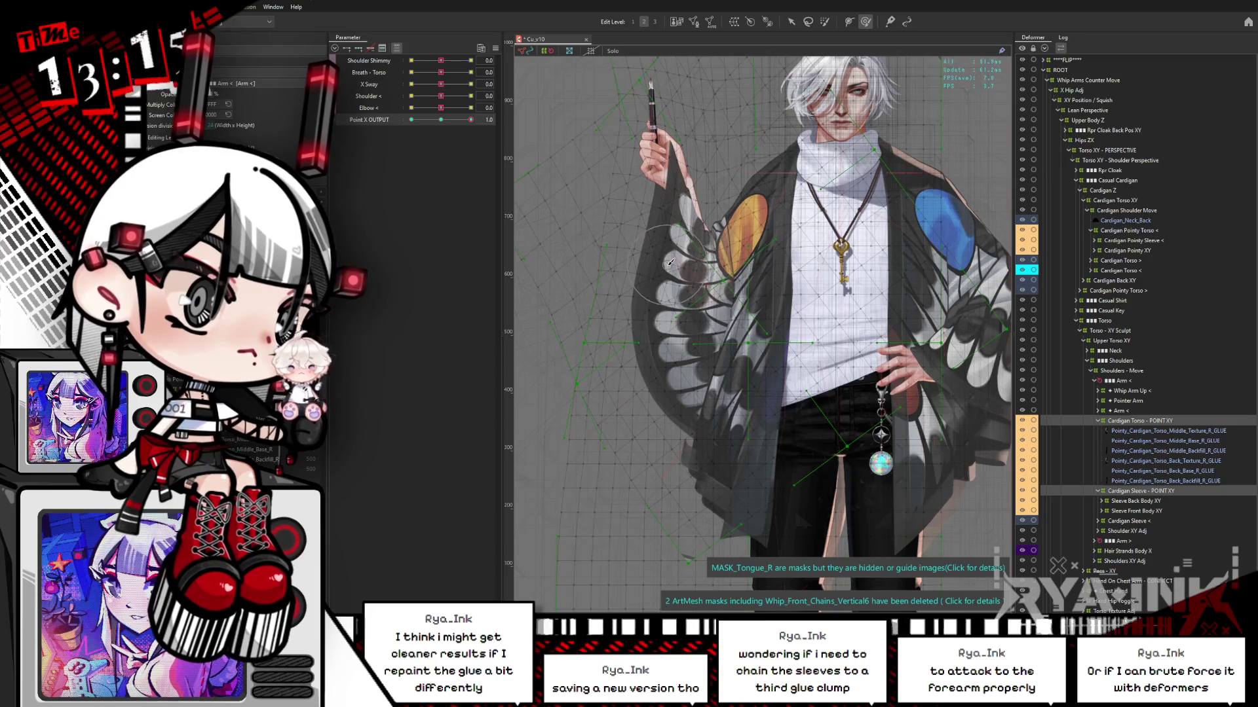
click(1147, 493)
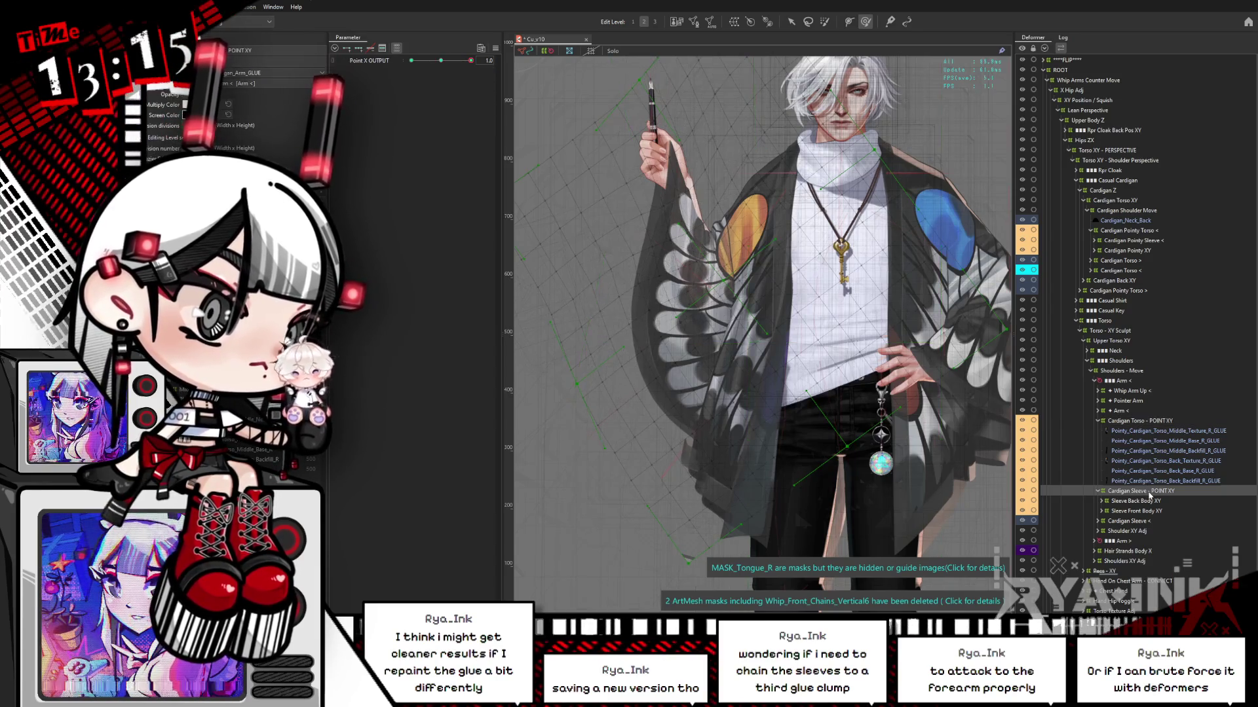
mouse_move(470, 60)
mouse_down()
mouse_move(397, 71)
mouse_move(493, 61)
mouse_up()
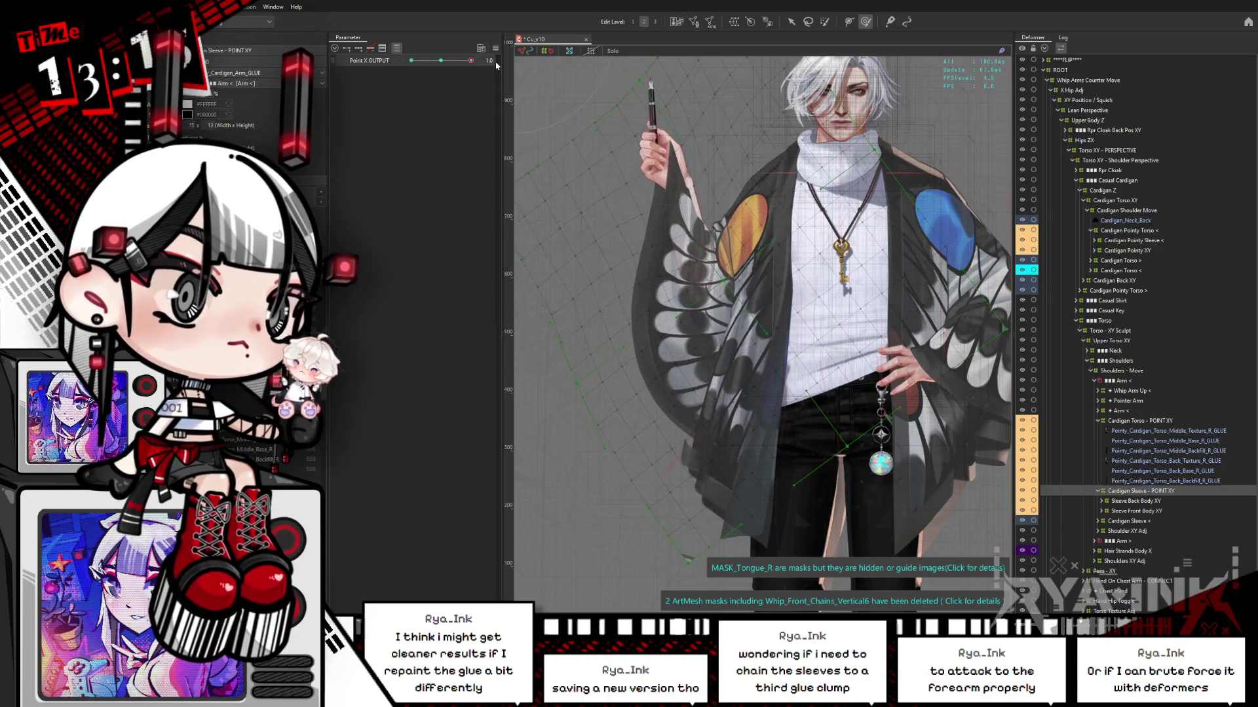
drag(638, 321, 615, 279)
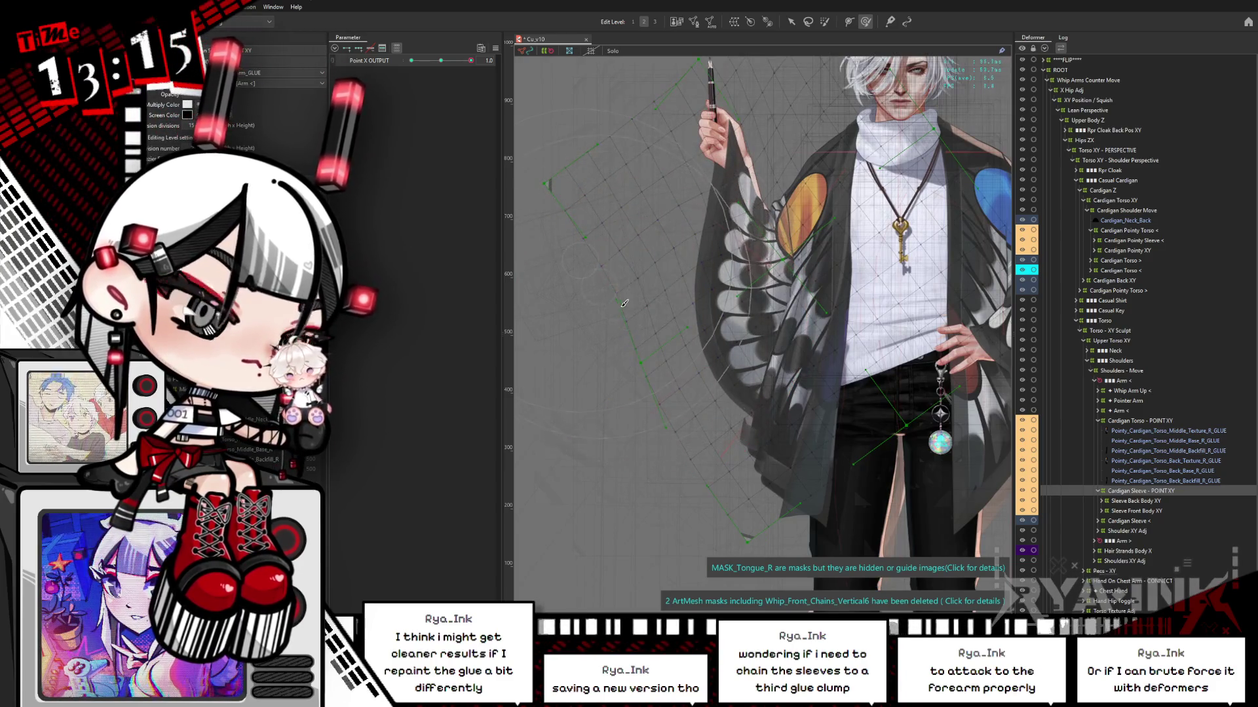
click(693, 321)
key(ctrl+z)
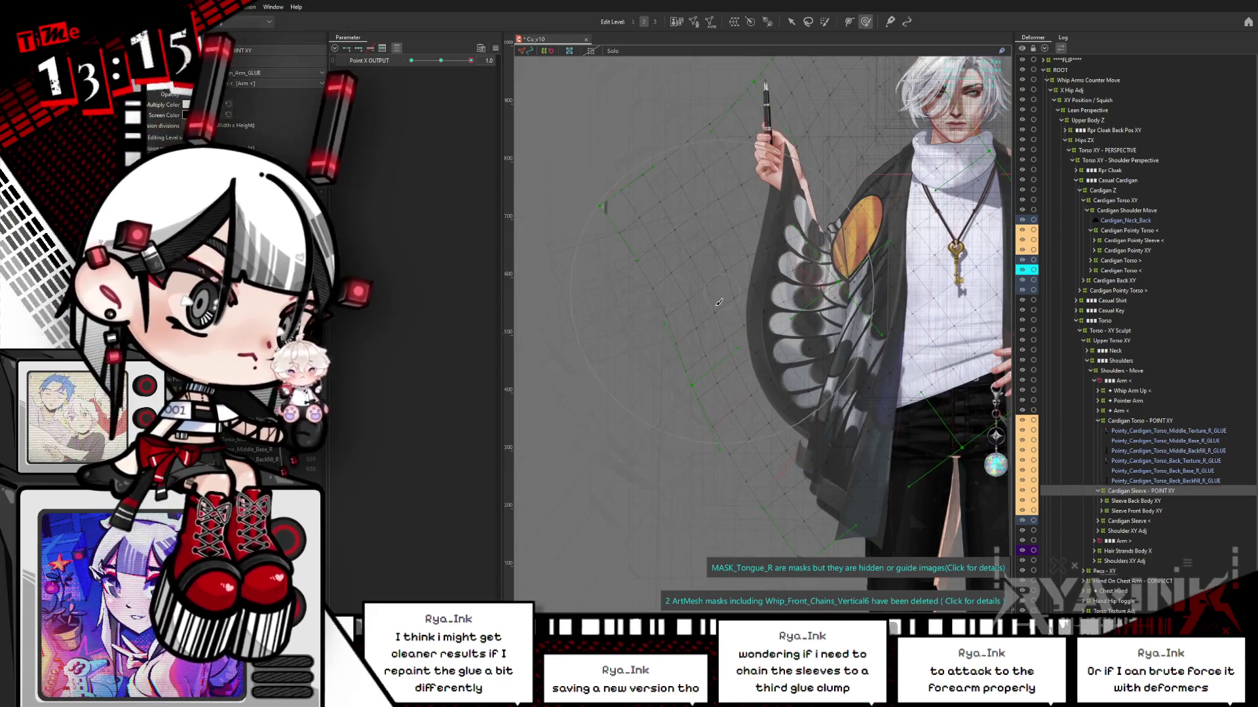
click(637, 309)
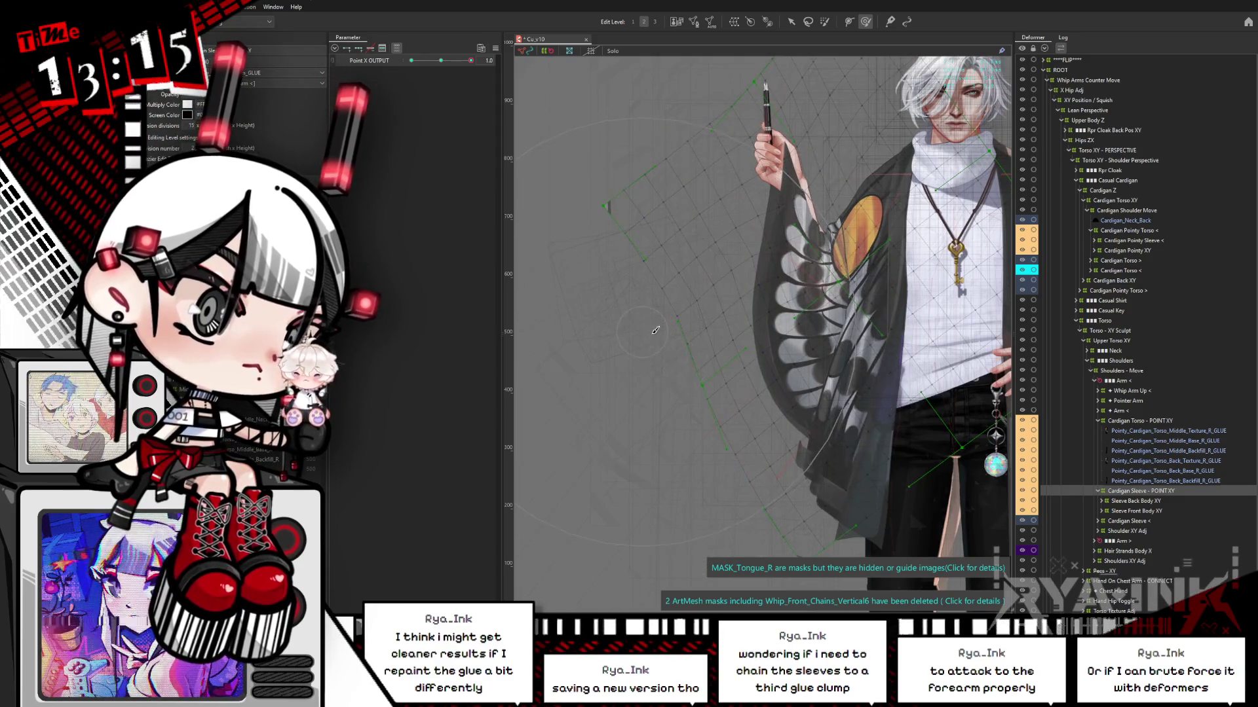
click(665, 136)
key(ctrl+z)
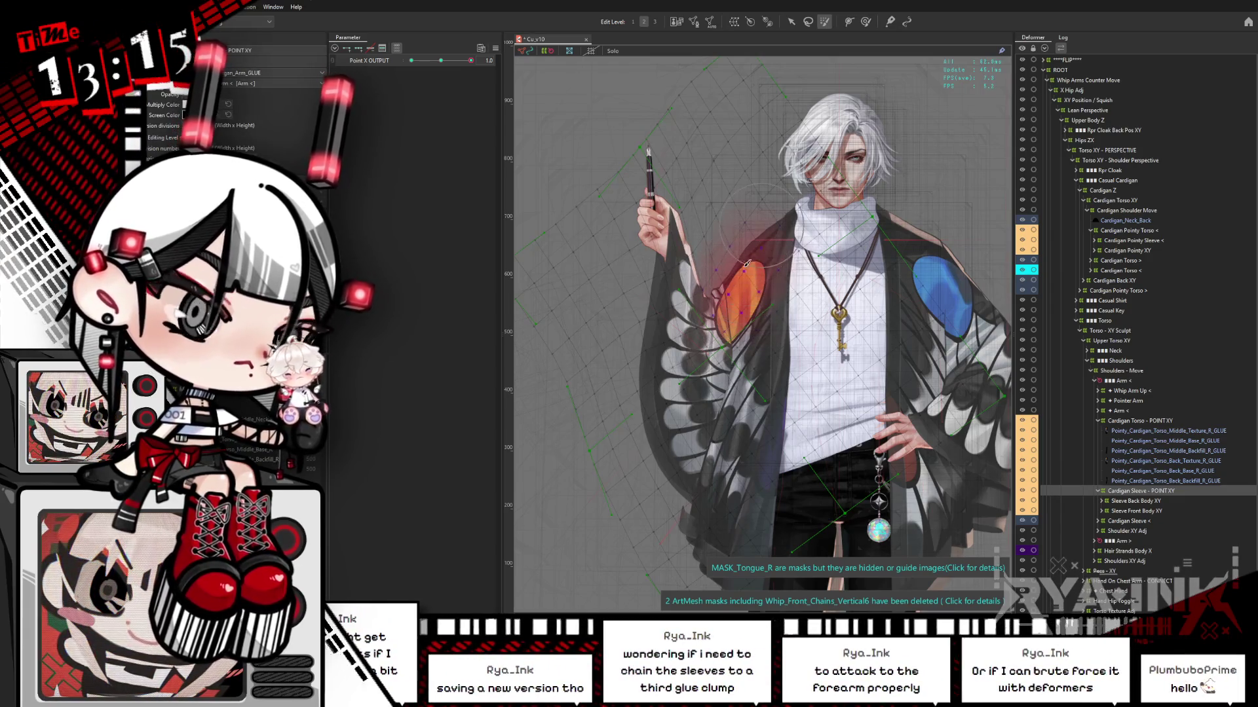
click(763, 218)
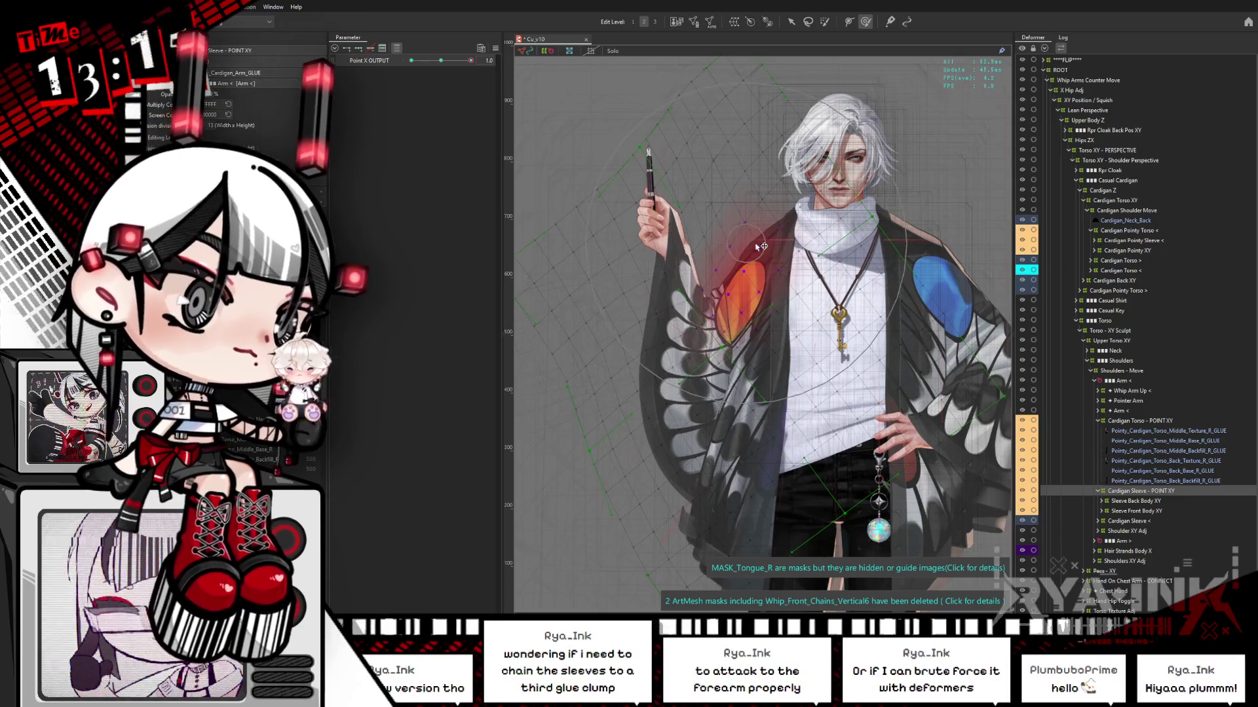
key(ctrl+h)
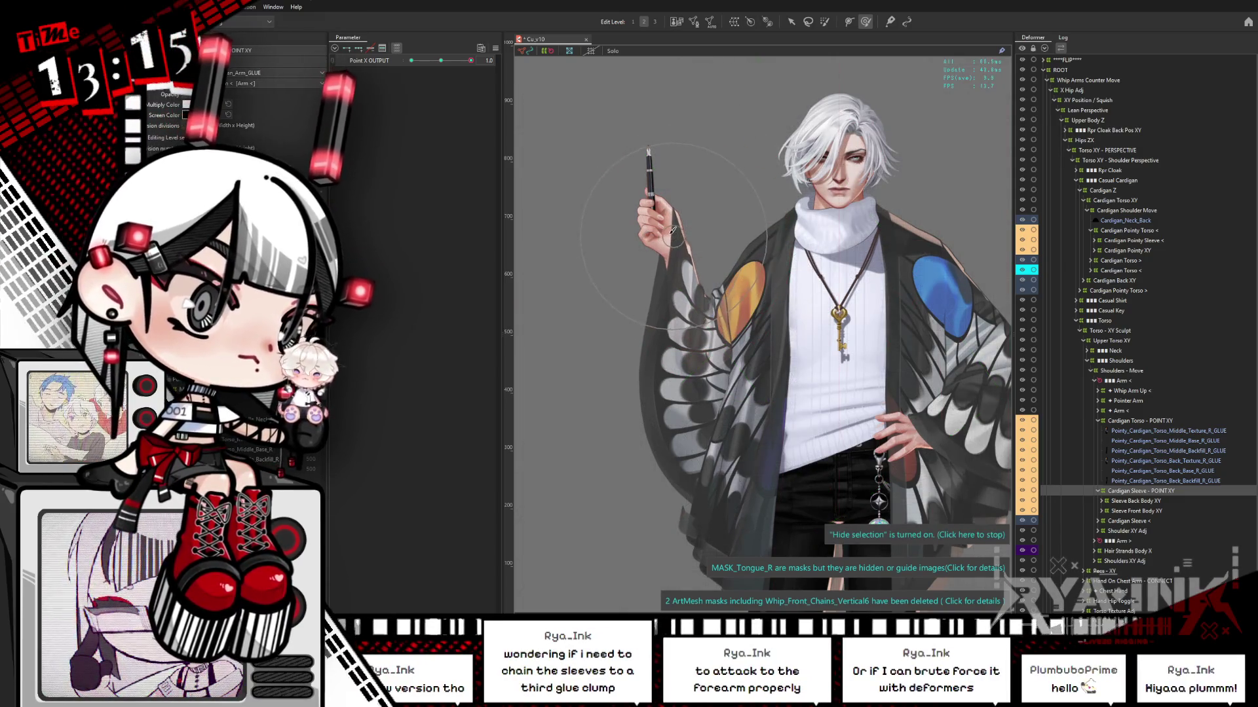